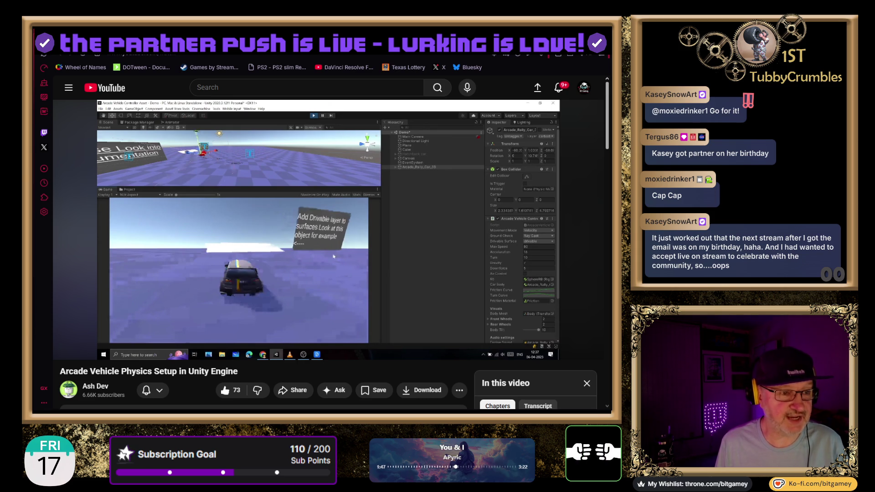
Step: Switch to the Ko-fi Vaquita Emotes shop tab, priced $0 or more with 45 sold
key("F5")
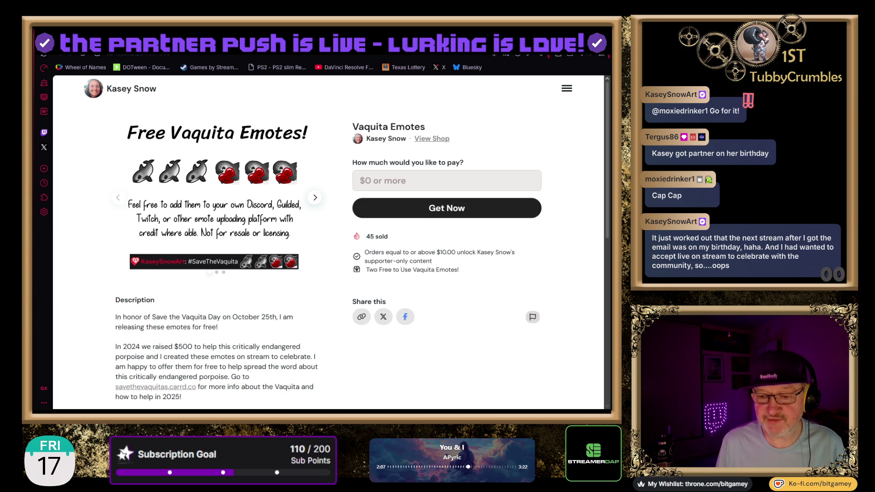
left_click_drag(187, 318, 220, 319)
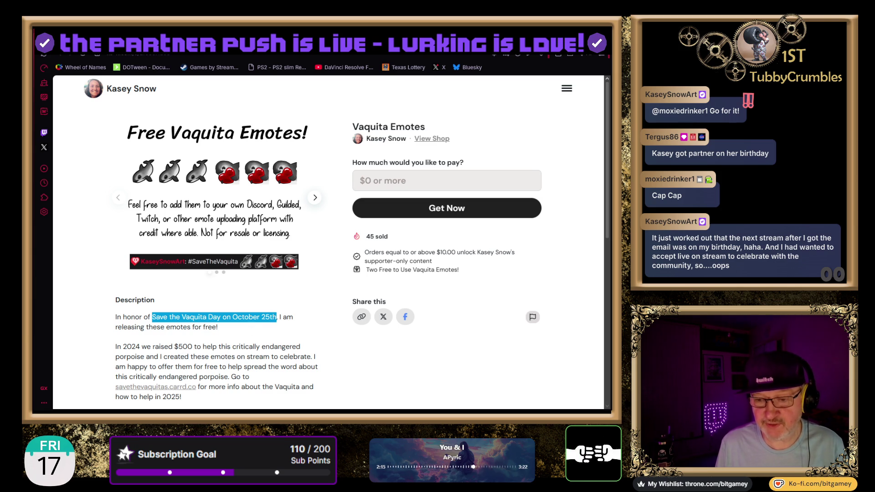
left_click(244, 323)
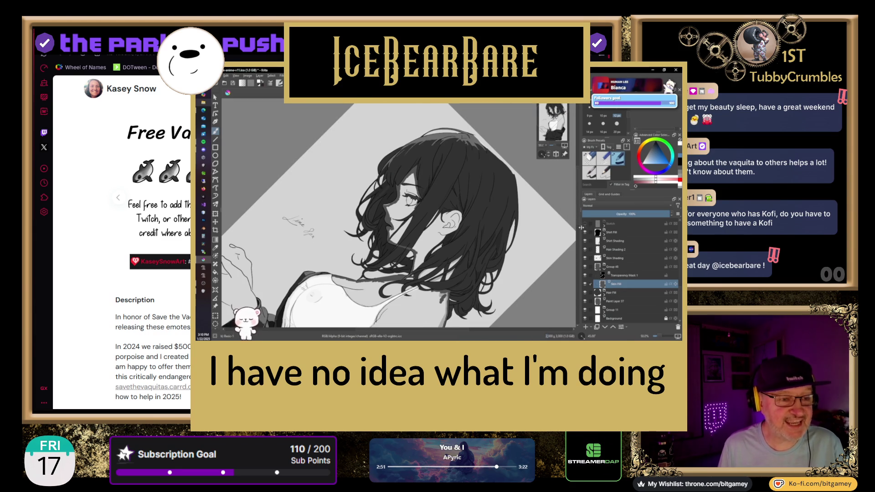
left_click(585, 267)
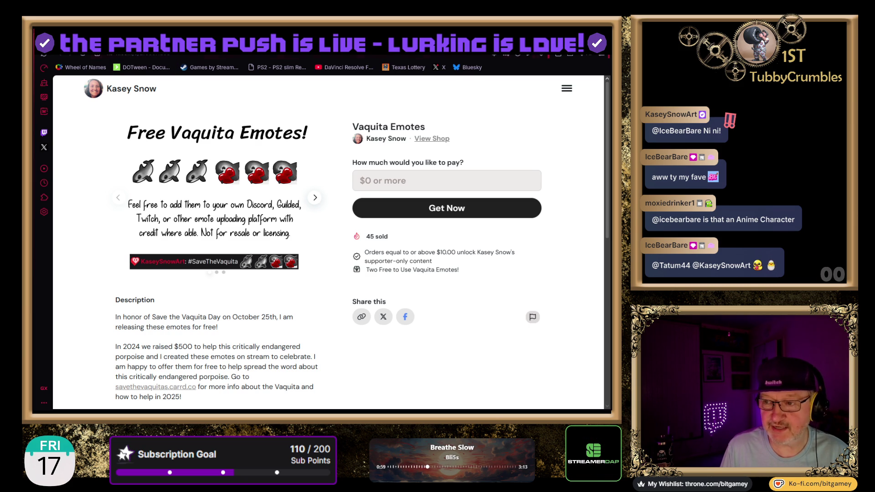
key("ctrl+w")
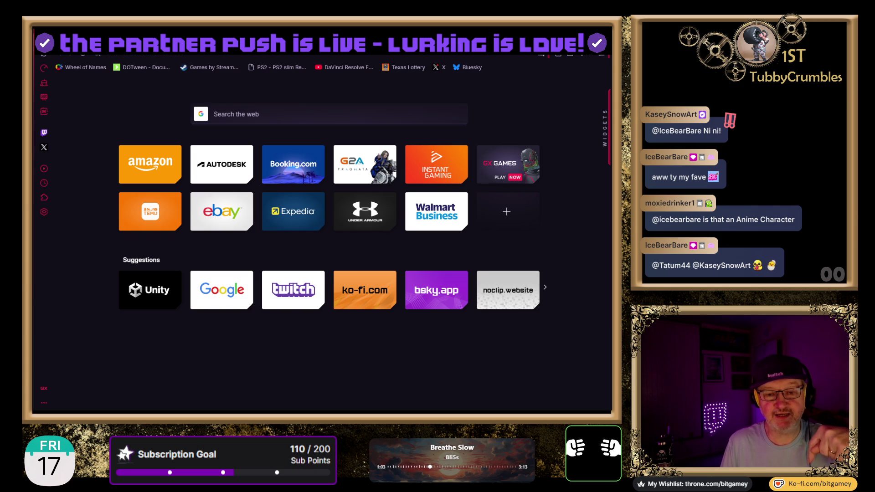
Step: Go to the channel's Ko-fi page with its one-time $3 coffee tip form
left_click(262, 68)
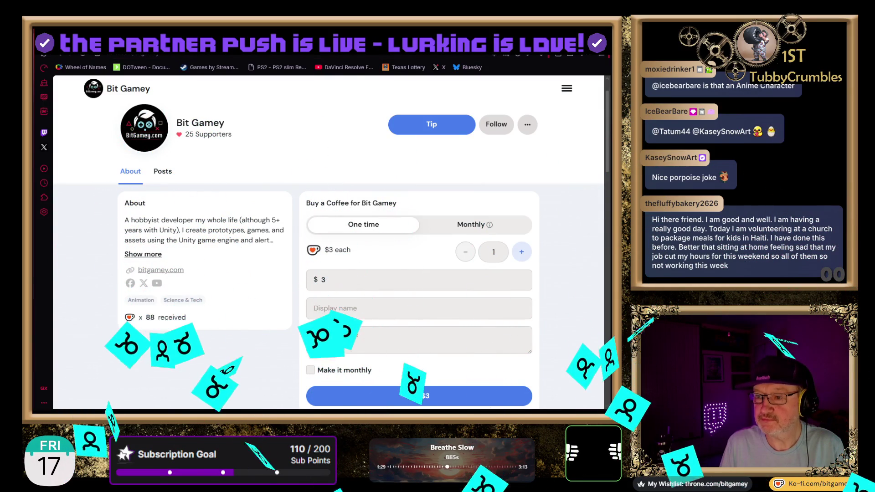
Step: Switch to the browser tab for the Vaquita Emotes shop page
key("ctrl+Tab")
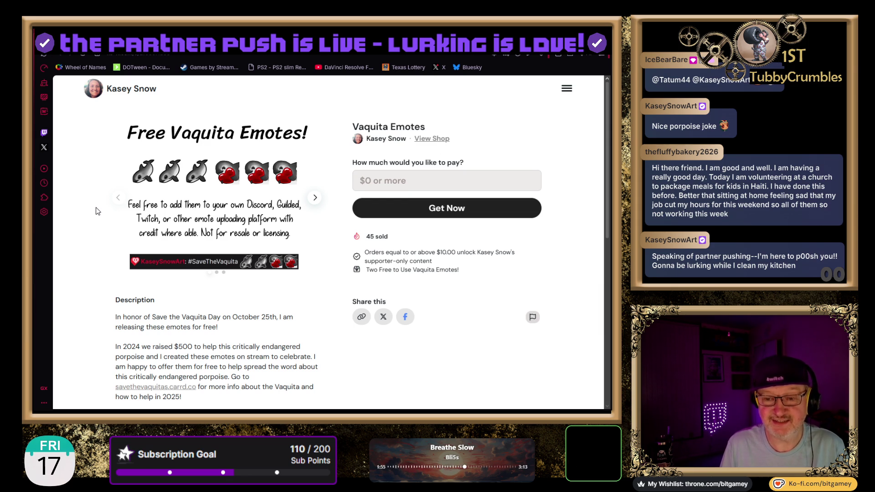
Step: Read down the Vaquita Emotes product description, then start a new blank tab
scroll(86, 243, "down", 1)
scroll(87, 243, "down", 1)
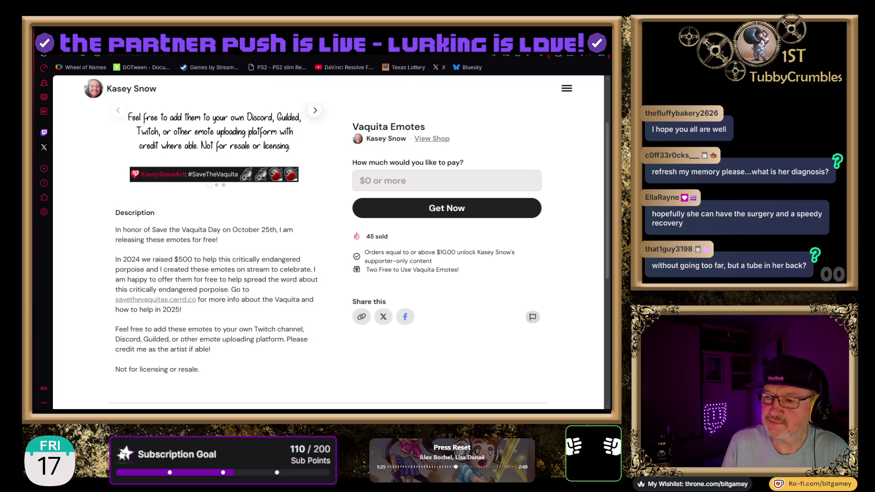
key("ctrl+t")
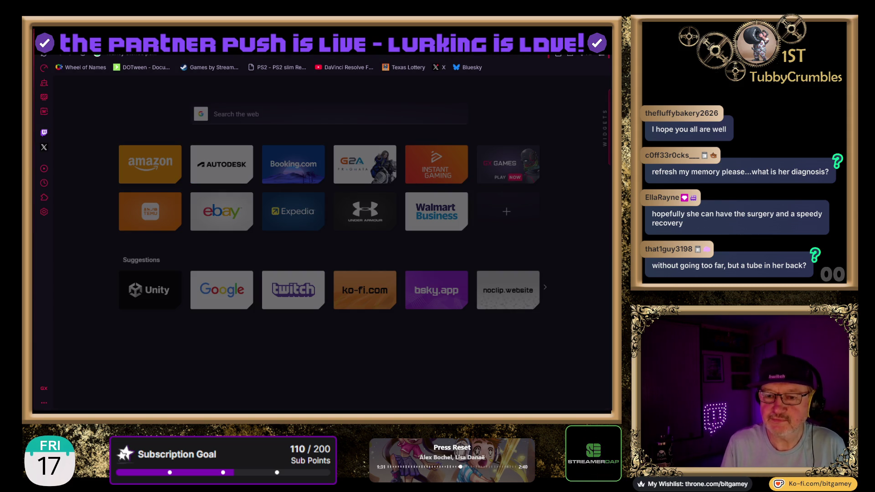
Step: Run the web search for 'kidney stones pcnl'
key("Return")
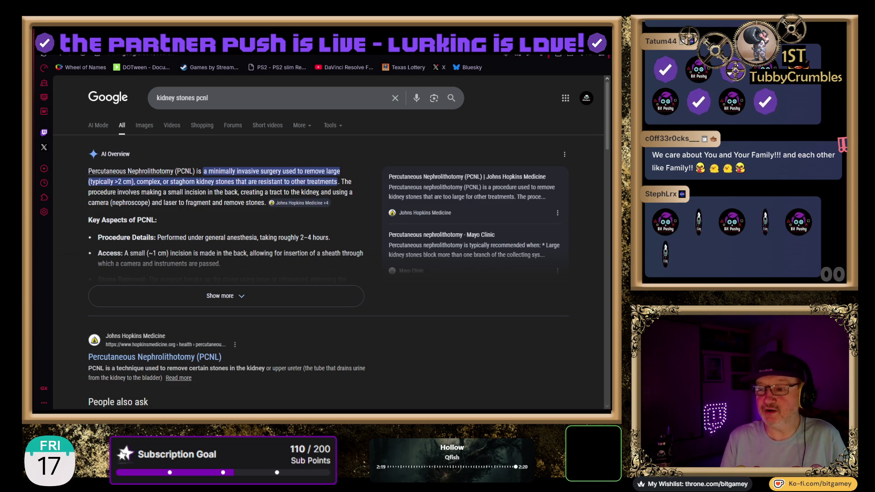
Step: Switch from the Google results back to the Ko-fi Vaquita Emotes tab
key("ctrl+Tab")
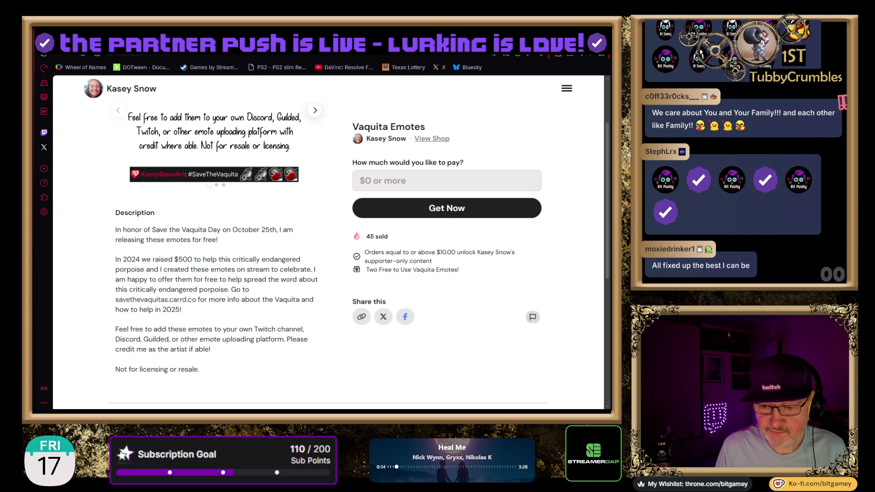
Step: Select the savethevaquitas.carrd.co link in the description and open a new tab for it
left_click_drag(196, 300, 118, 302)
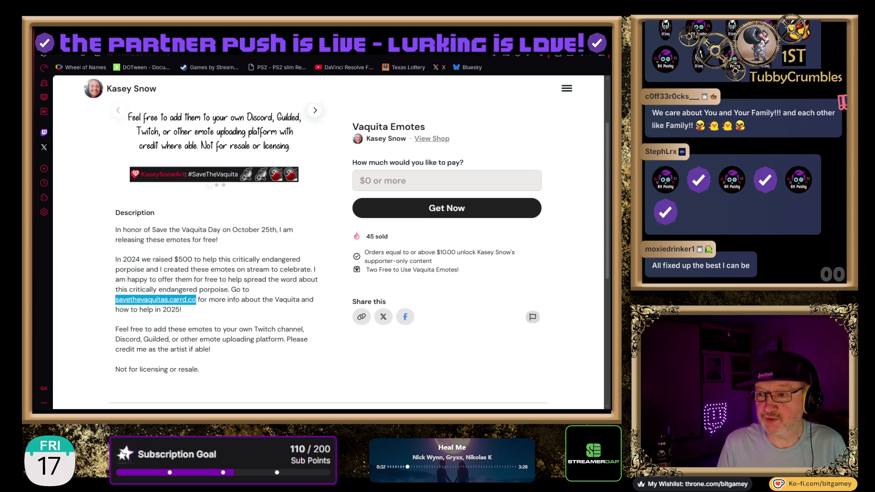
key("ctrl+t")
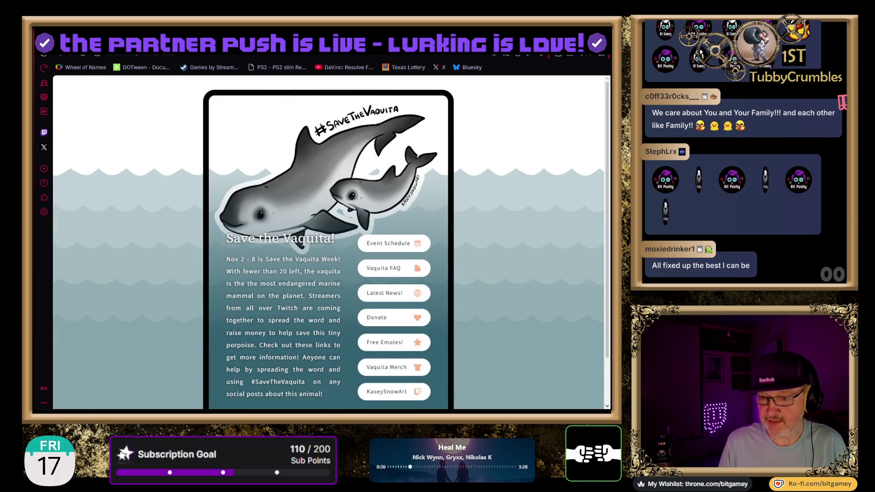
Step: Close the Save the Vaquita tab to return to the Vaquita Emotes page
key("ctrl+w")
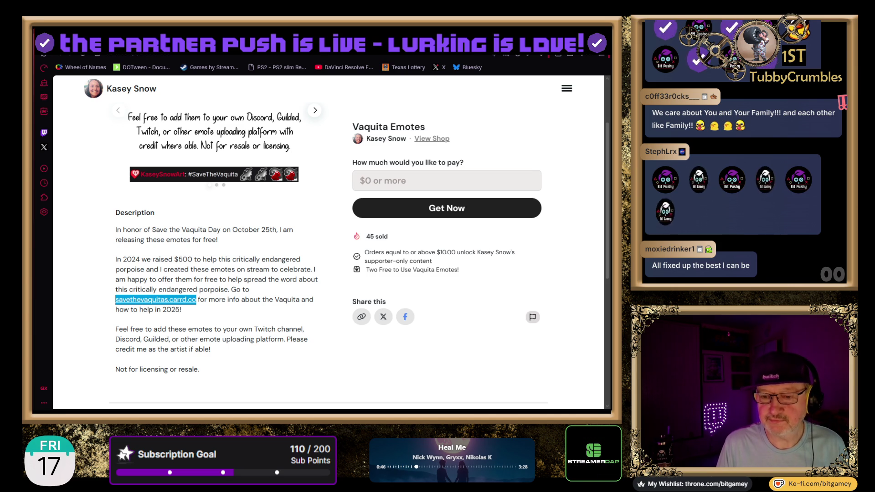
scroll(197, 207, "up", 2)
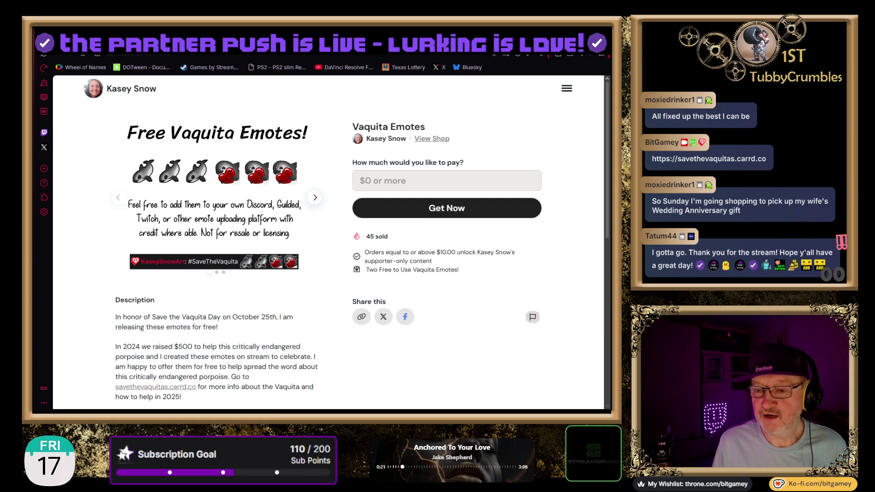
Step: Select the SM_Vehicles_09_V2 taxi placed on the street and expand the JC_LP_MegaCity folder
key("ctrl+Tab")
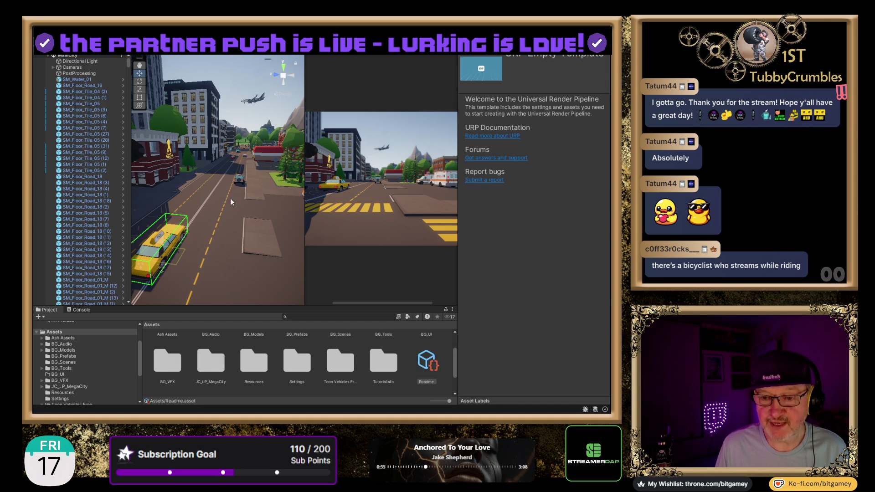
left_click(240, 178)
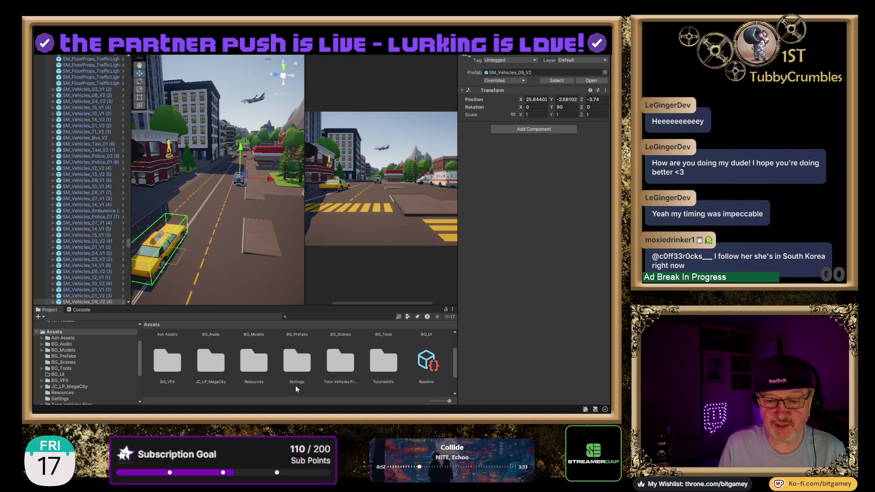
left_click(42, 387)
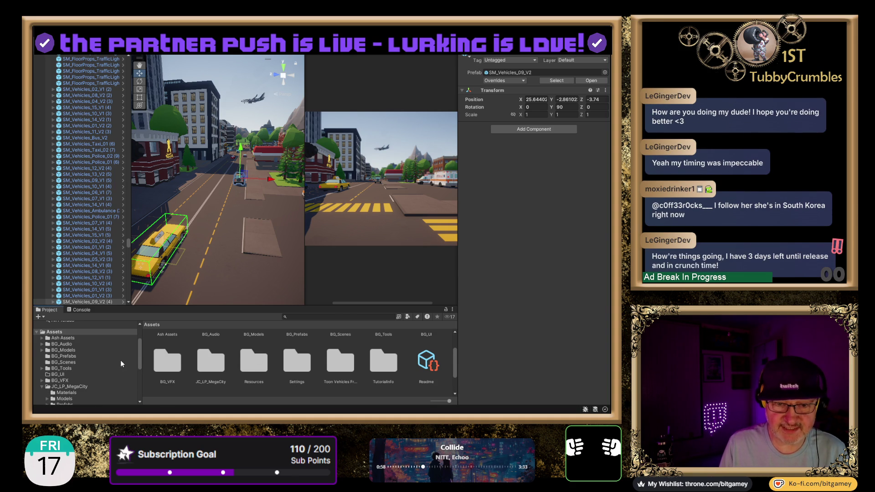
Step: Open JC_LP_MegaCity > Prefabs > Vehicles and enlarge the Project panel to show more car prefabs
scroll(97, 354, "down", 2)
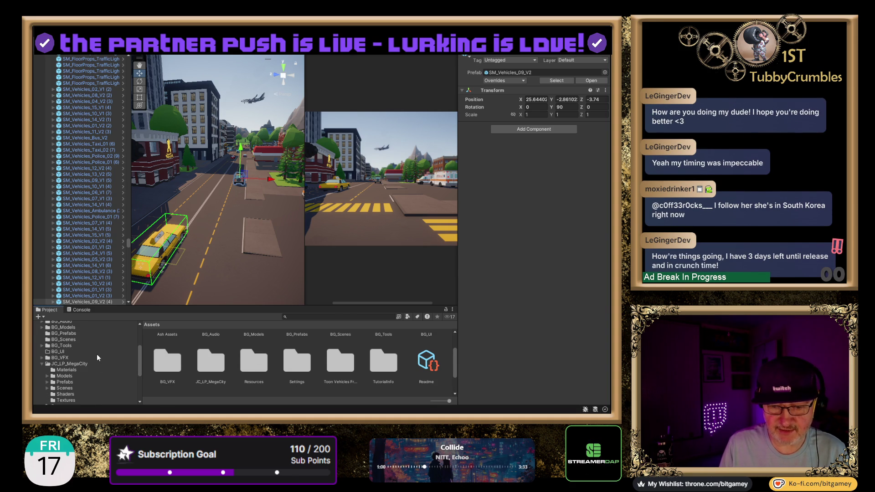
scroll(77, 364, "down", 2)
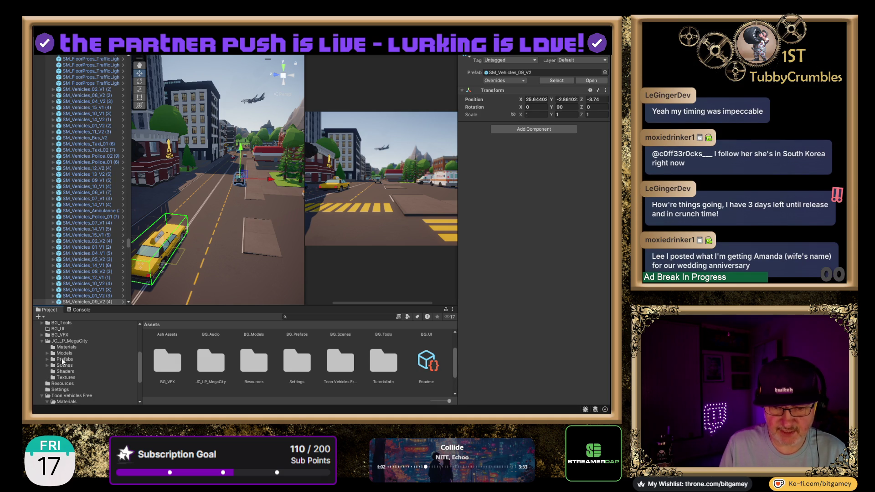
left_click(45, 357)
scroll(86, 358, "down", 2)
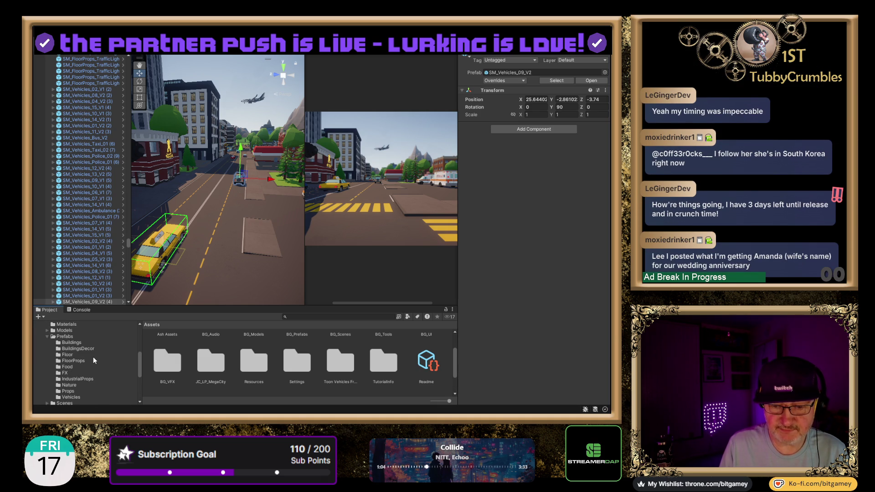
left_click(70, 396)
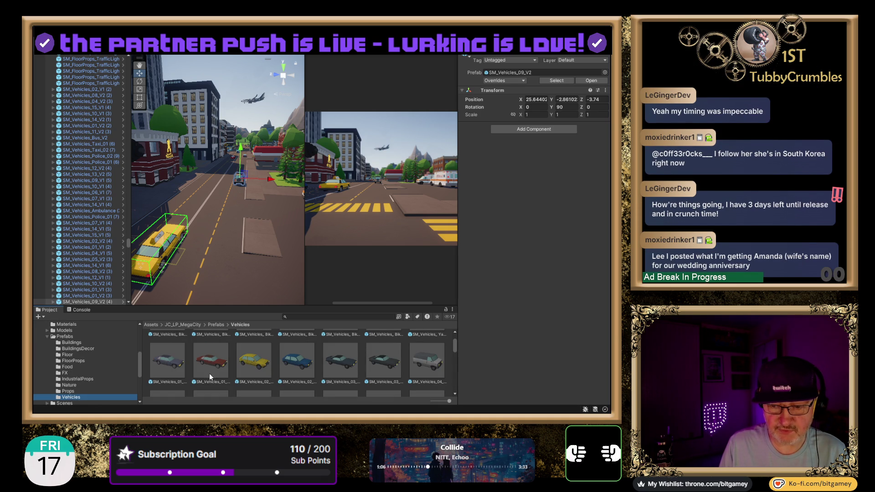
left_click_drag(321, 306, 319, 213)
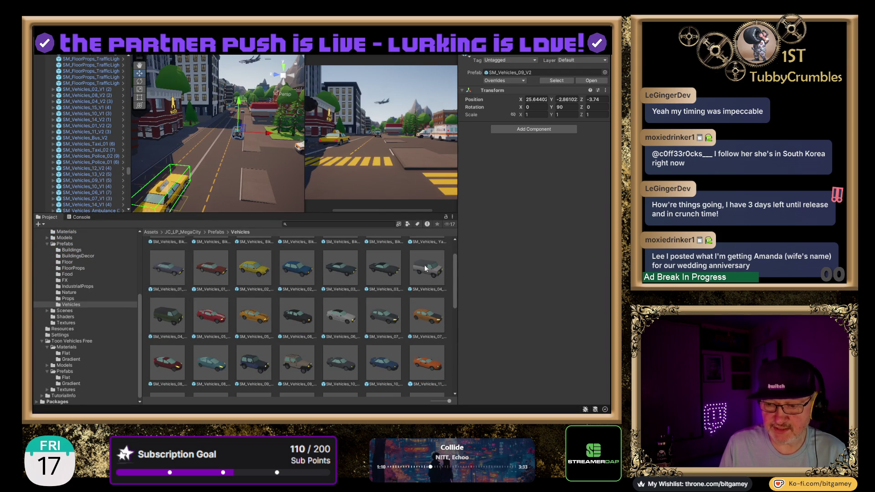
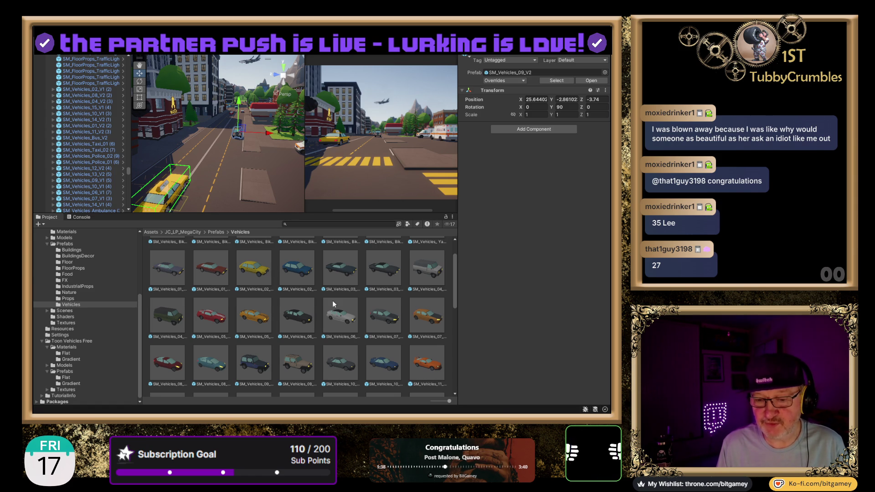
Step: Open the green van SM_Vehicles_04_V2 in the enlarged Inspector preview and rotate it to see its rear
scroll(332, 299, "down", 1)
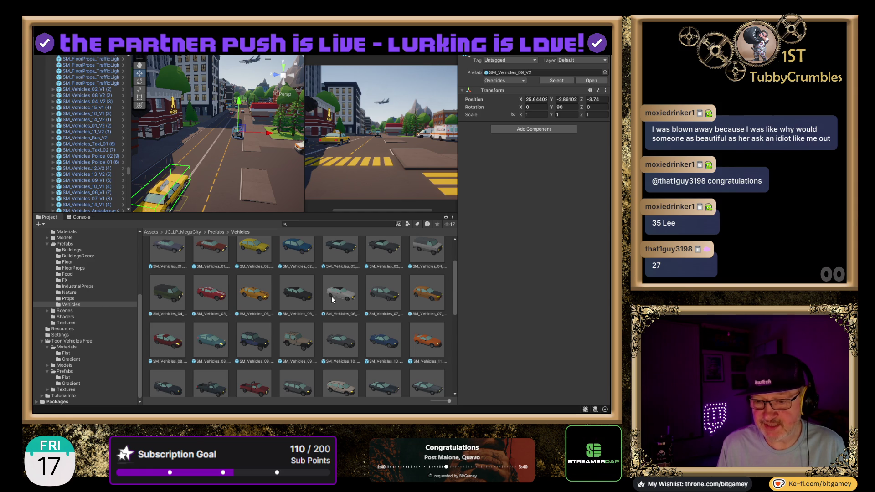
left_click(165, 291)
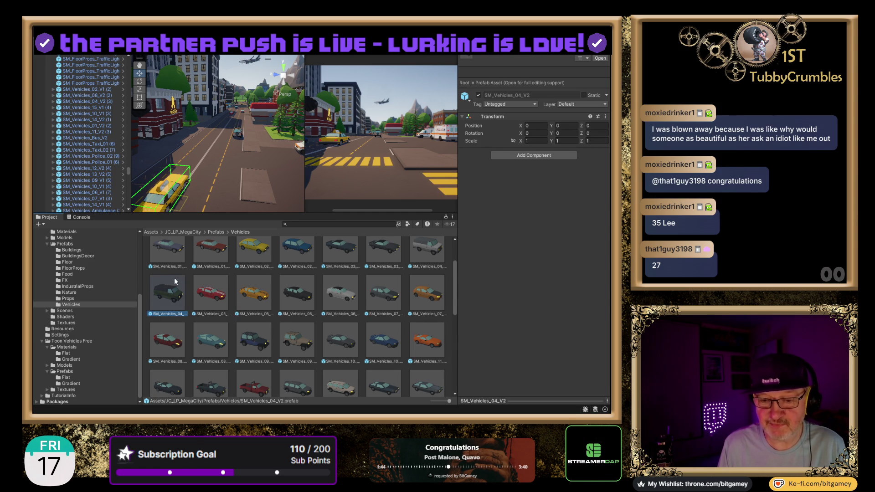
left_click(535, 401)
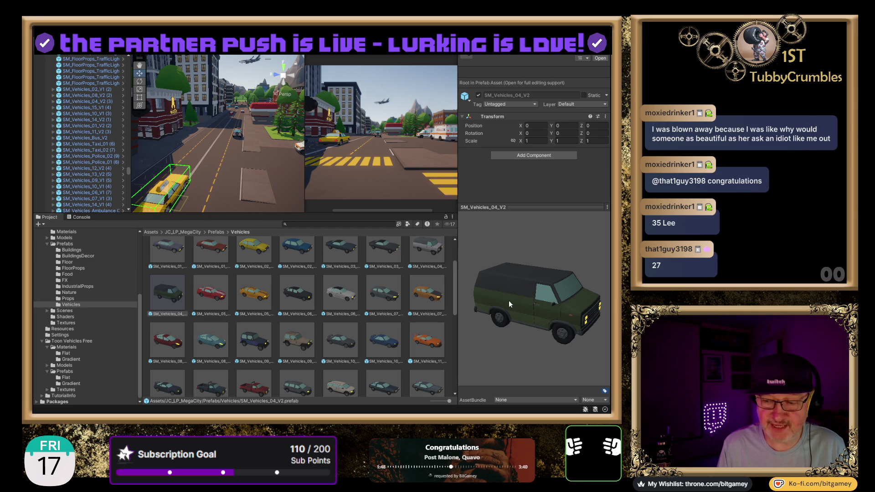
mouse_move(508, 299)
left_mouse_down()
mouse_move(504, 281)
mouse_move(532, 293)
mouse_move(610, 294)
mouse_move(434, 297)
mouse_move(513, 294)
mouse_move(505, 344)
mouse_move(496, 293)
left_mouse_up()
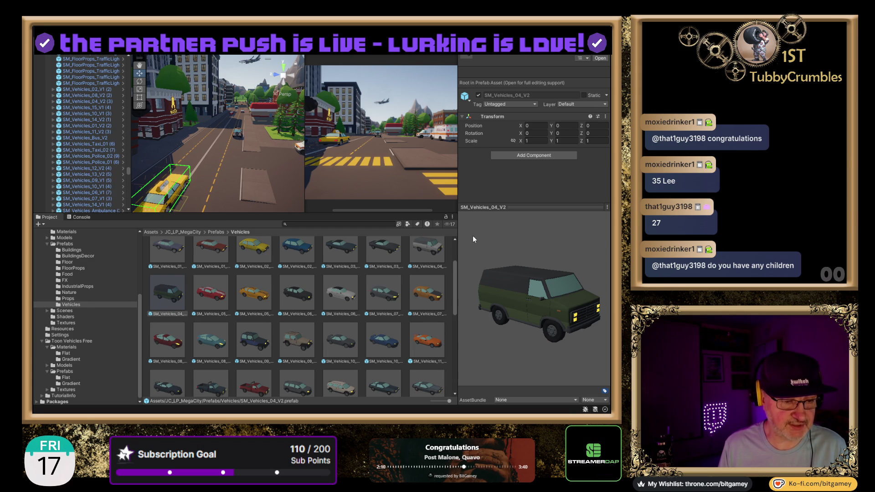
mouse_move(525, 293)
left_mouse_down()
mouse_move(506, 312)
mouse_move(521, 287)
left_mouse_up()
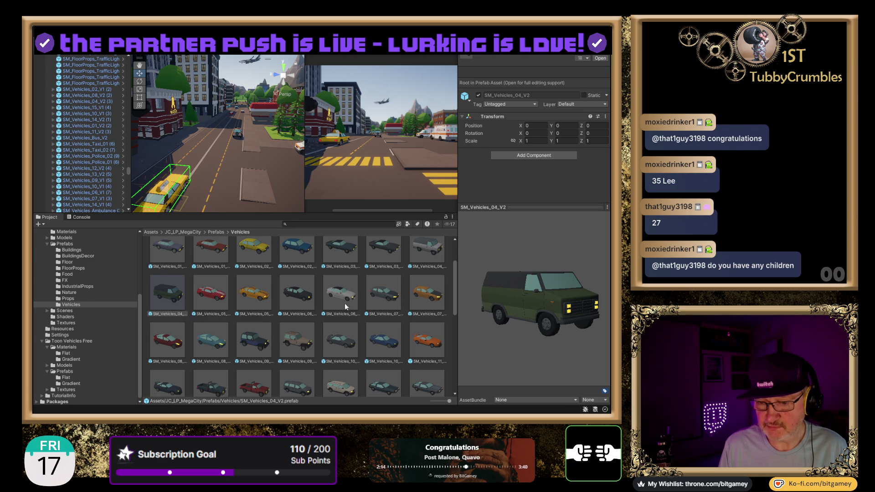
Step: Preview the red sports car SM_Vehicles_05_V1 and the dark pickup truck SM_Vehicles_12_V1
left_click(212, 302)
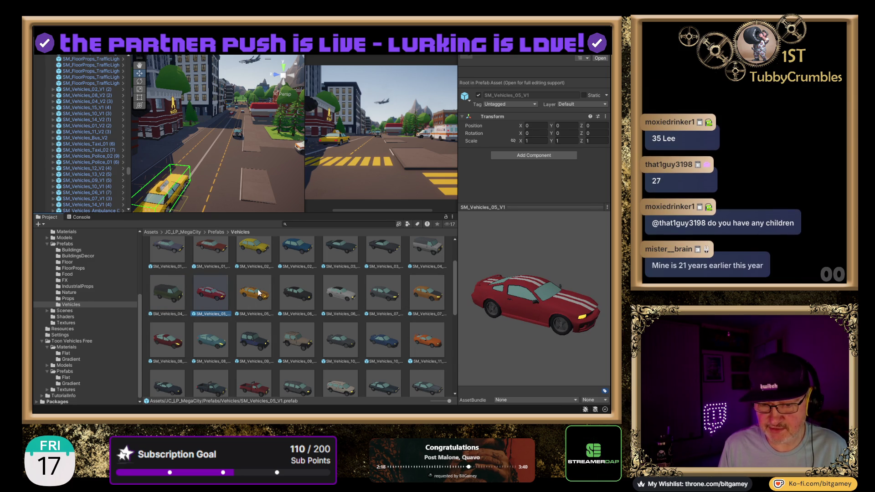
scroll(258, 292, "down", 1)
scroll(258, 288, "down", 1)
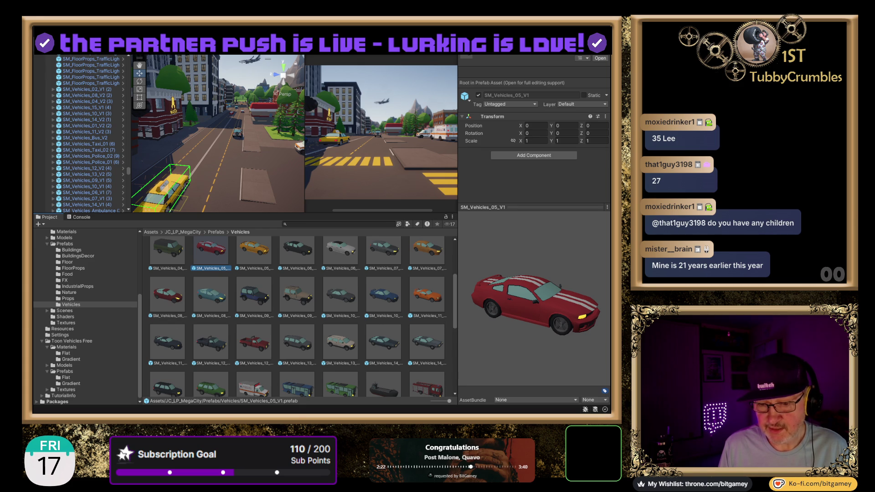
scroll(302, 317, "down", 1)
left_click(221, 325)
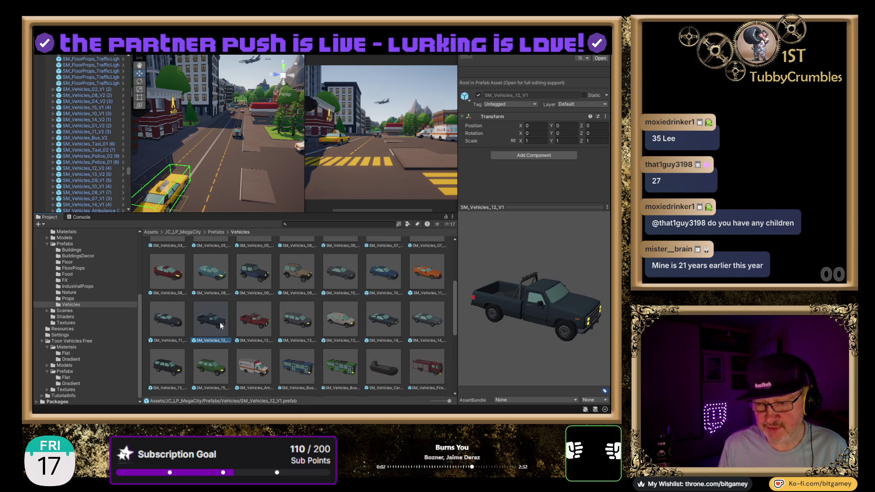
Step: Spin the ambulance preview, then turn SM_Vehicles_FireEngine to a front three-quarter view
left_click(254, 366)
mouse_move(537, 326)
left_mouse_down()
mouse_move(558, 300)
mouse_move(602, 310)
mouse_move(575, 330)
mouse_move(515, 316)
mouse_move(496, 340)
mouse_move(488, 321)
mouse_move(521, 297)
mouse_move(568, 307)
mouse_move(550, 286)
mouse_move(552, 245)
mouse_move(524, 297)
mouse_move(532, 311)
left_mouse_up()
left_click(433, 367)
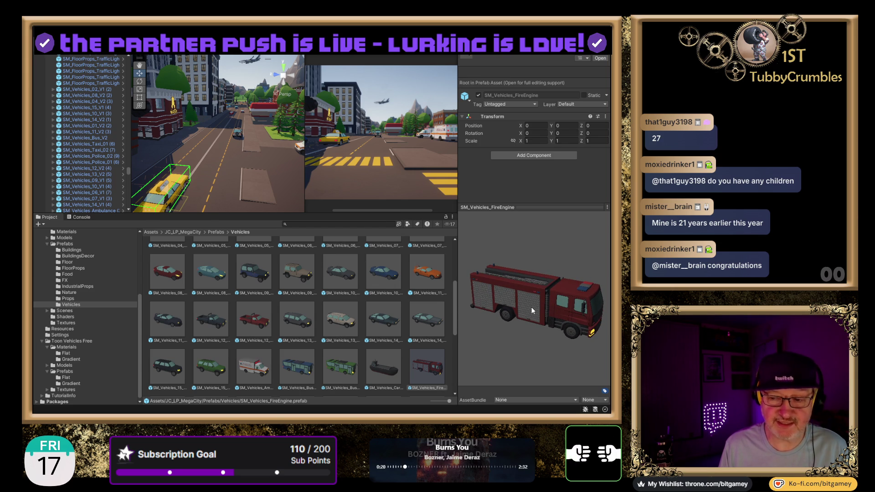
mouse_move(532, 310)
left_mouse_down()
mouse_move(490, 292)
mouse_move(513, 309)
left_mouse_up()
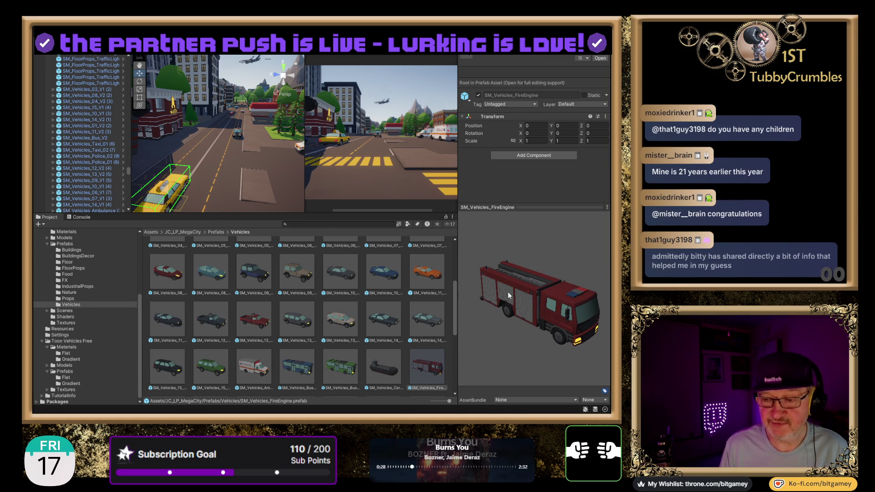
Step: Orbit the SM_Vehicles_FireEngine preview to look down on it and then face its front
mouse_move(506, 308)
left_mouse_down()
mouse_move(540, 324)
mouse_move(477, 338)
mouse_move(600, 252)
mouse_move(518, 274)
mouse_move(523, 286)
left_mouse_up()
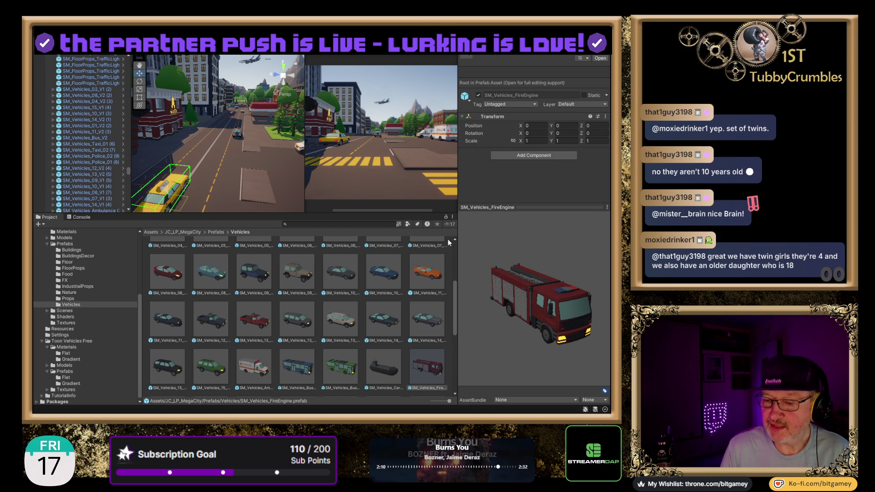
mouse_move(532, 300)
left_mouse_down()
mouse_move(513, 314)
mouse_move(503, 306)
left_mouse_up()
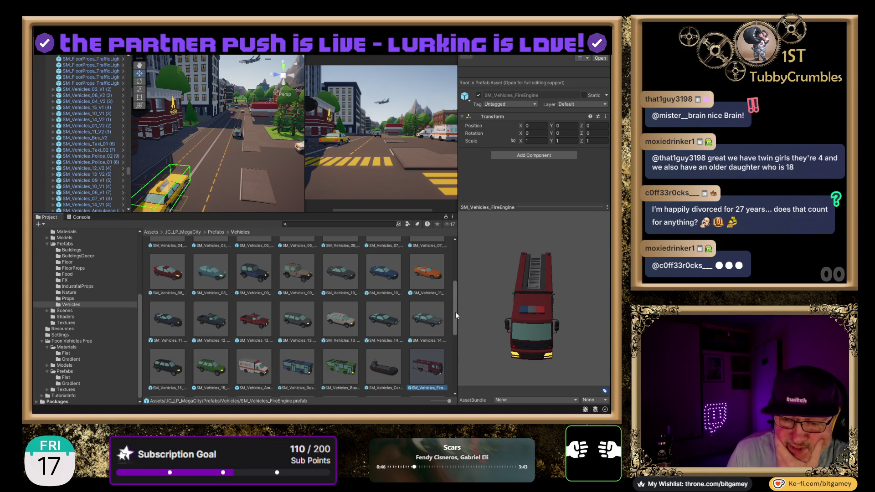
Step: Preview the SM_Vehicles_Military_V1 and green Military_V2 Humvee prefabs
left_click_drag(455, 312, 458, 348)
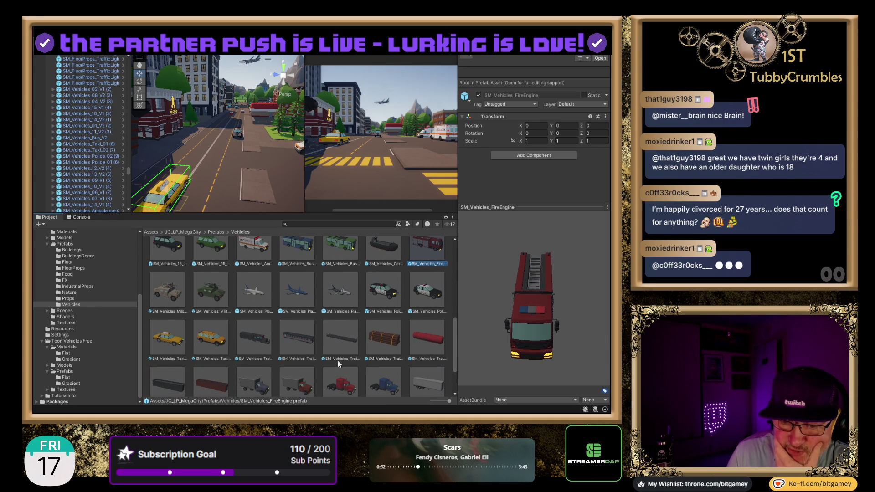
left_click(167, 291)
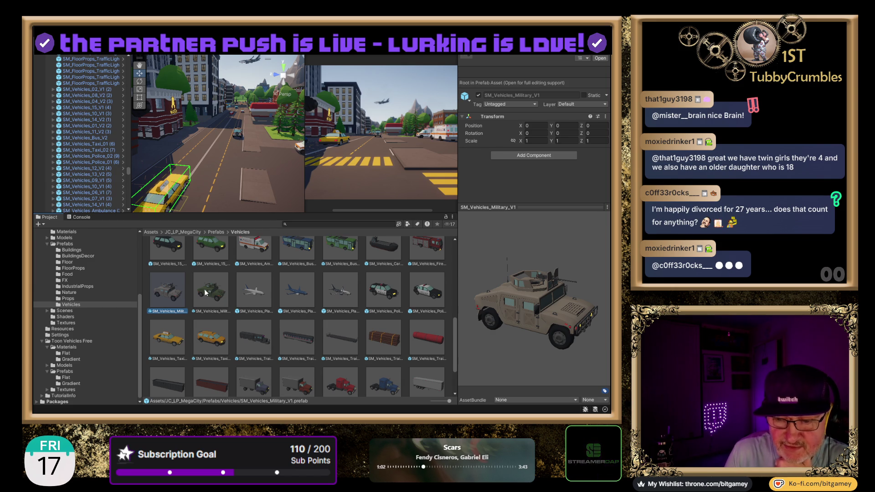
left_click(204, 288)
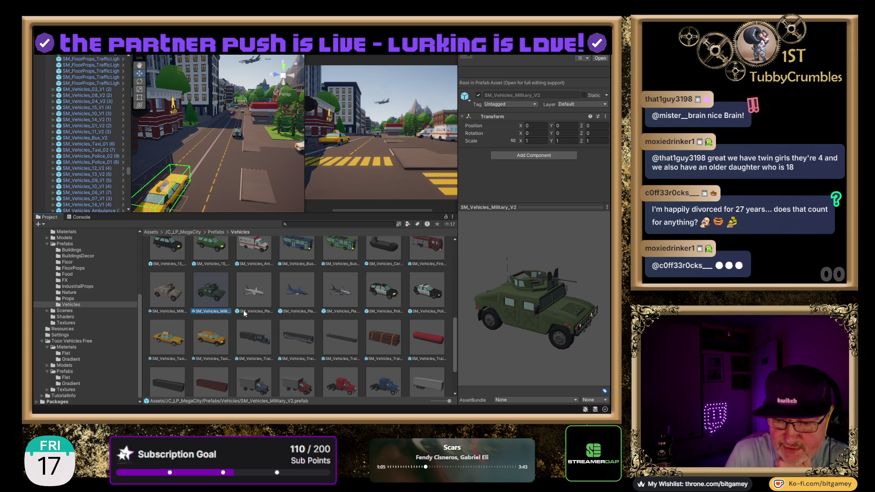
Step: Compare Train_01 with Train_03, then rotate the Train_01 locomotive to show its front
left_click(256, 343)
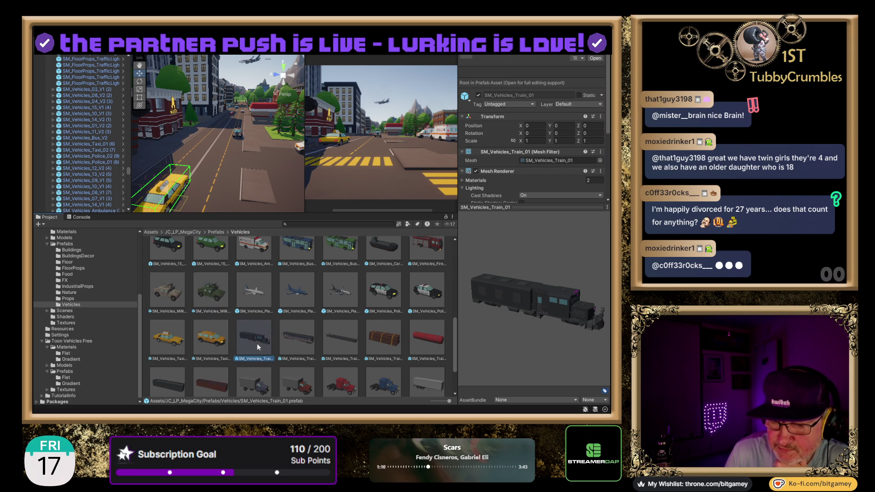
left_click(342, 338)
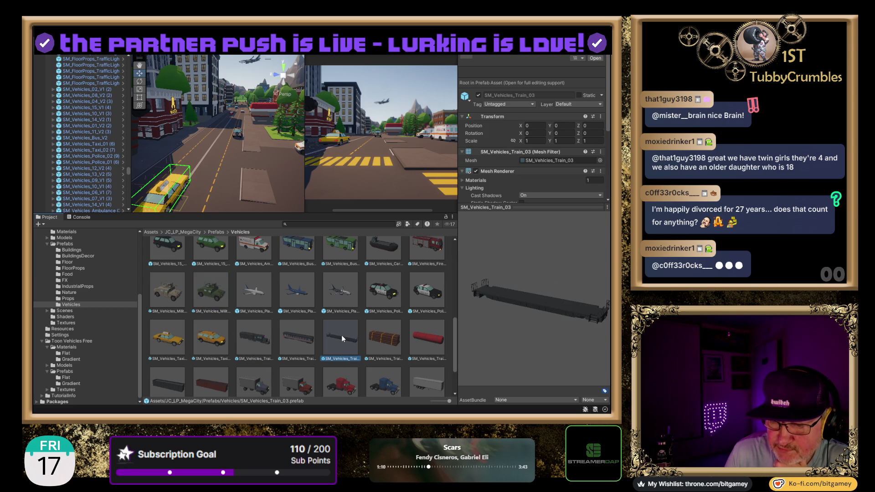
left_click(267, 344)
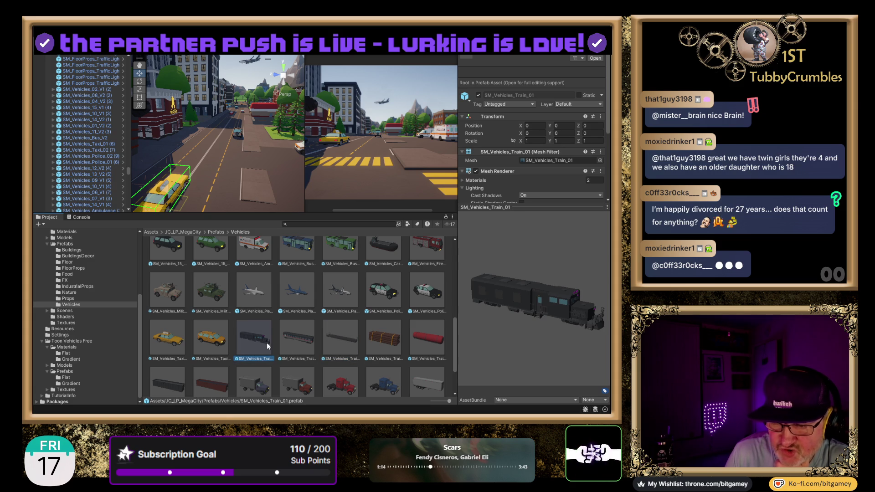
mouse_move(584, 333)
left_mouse_down()
mouse_move(512, 335)
mouse_move(500, 289)
mouse_move(417, 323)
mouse_move(469, 343)
mouse_move(571, 344)
left_mouse_up()
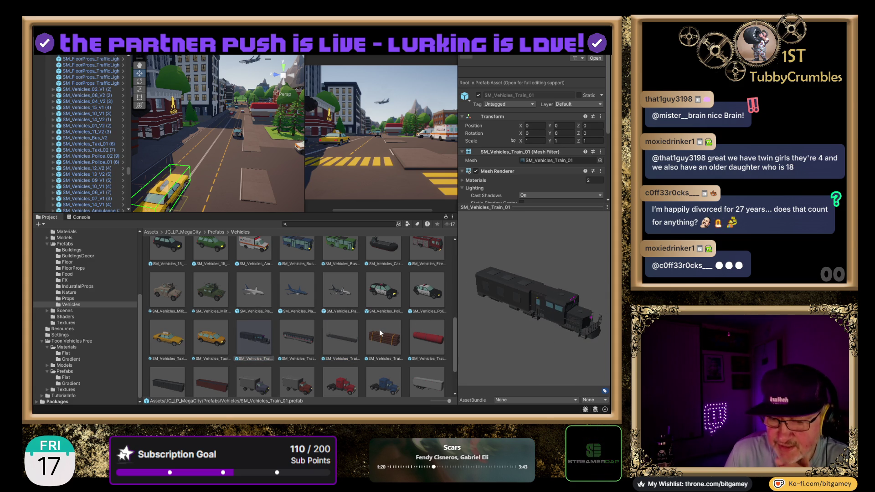
Step: Filter the project with 'train t:Prefab' and turn the Train_02 carriage preview side-on
left_click(356, 224)
type("train")
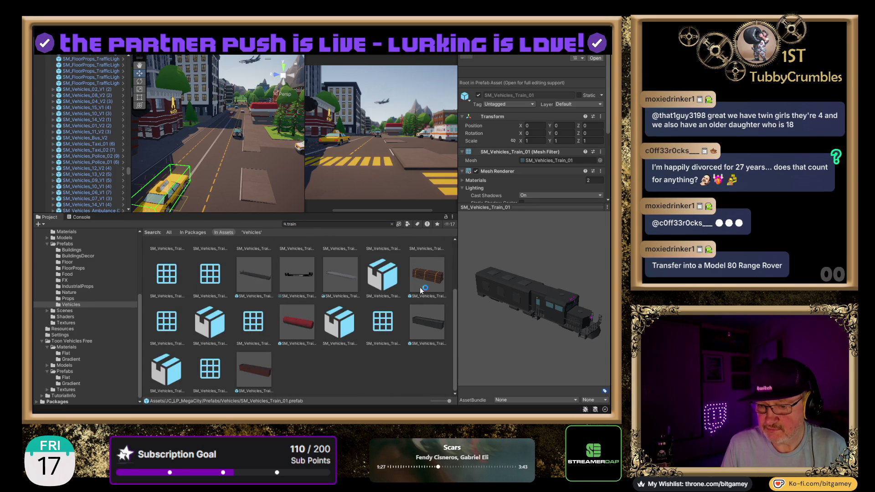
type(" t:Prefab")
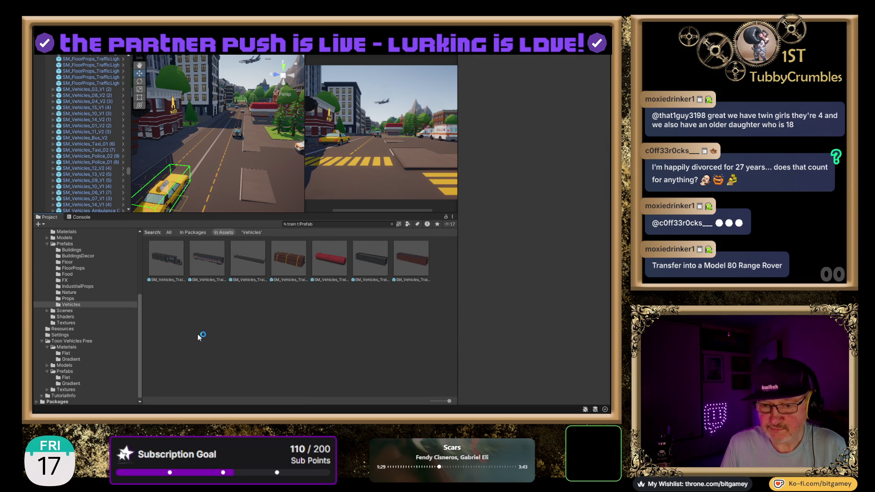
left_click(209, 257)
mouse_move(561, 343)
left_mouse_down()
mouse_move(547, 316)
mouse_move(439, 318)
mouse_move(389, 301)
mouse_move(379, 312)
mouse_move(360, 302)
mouse_move(351, 313)
mouse_move(530, 326)
left_mouse_up()
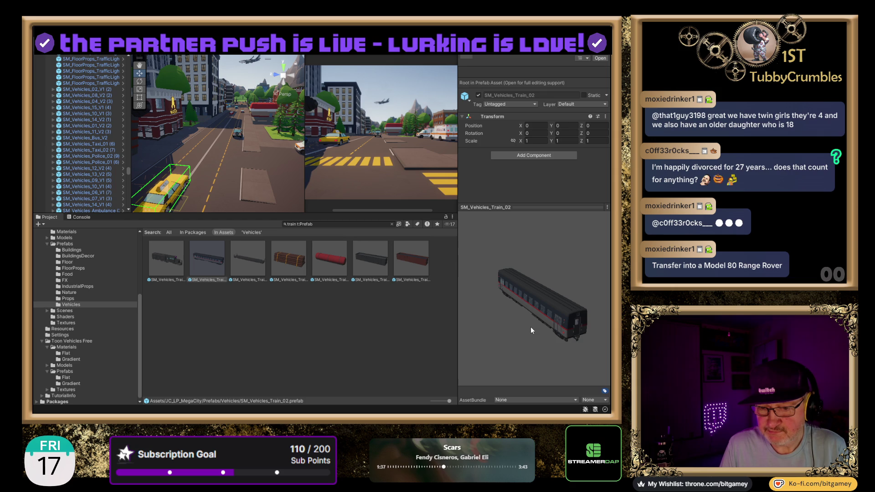
Step: Rotate the Train_01 locomotive preview, then return to the Train_02 carriage
left_click(160, 256)
mouse_move(501, 321)
left_mouse_down()
mouse_move(525, 277)
mouse_move(561, 273)
mouse_move(569, 264)
mouse_move(542, 321)
mouse_move(474, 318)
mouse_move(492, 321)
left_mouse_up()
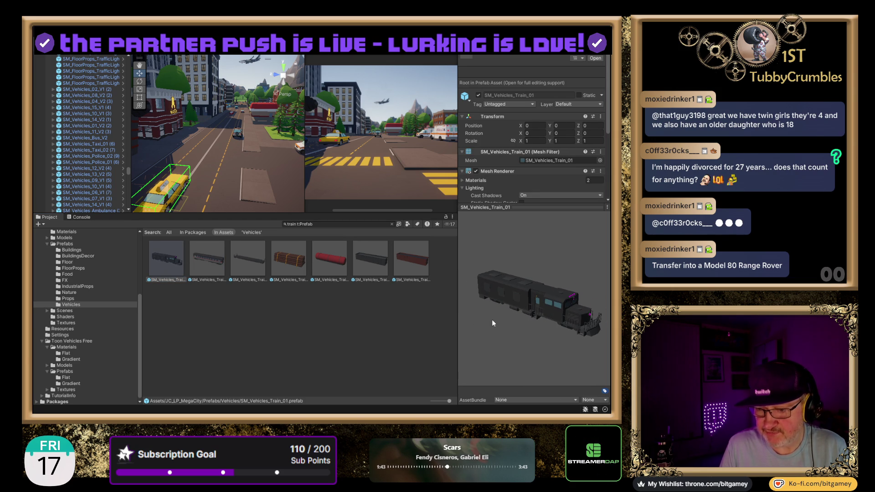
left_click(207, 256)
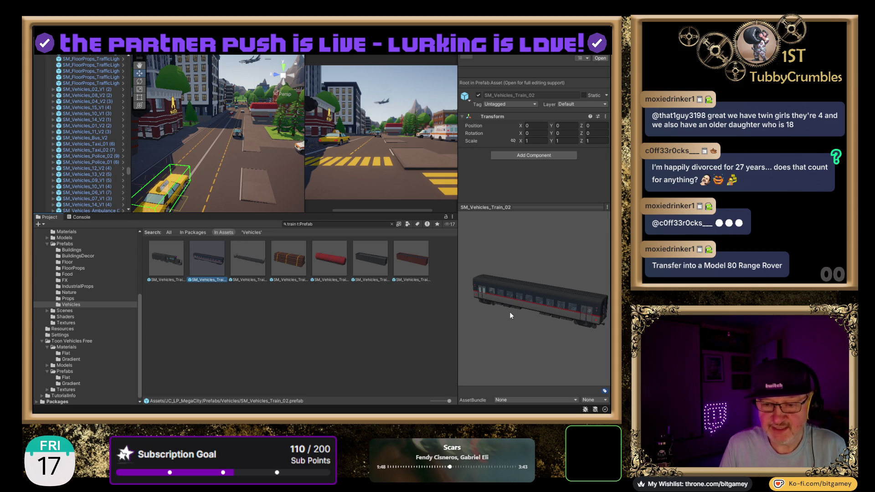
Step: Place the Train_01 locomotive and a Train_02 carriage into the city scene, then switch to Top view
mouse_move(165, 254)
left_mouse_down()
mouse_move(193, 223)
mouse_move(201, 182)
mouse_move(237, 155)
mouse_move(283, 156)
left_mouse_up()
scroll(258, 155, "down", 3)
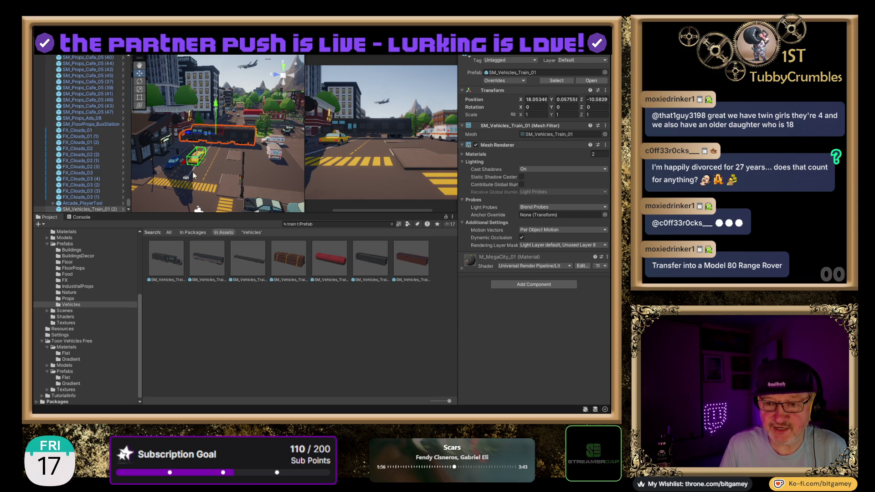
mouse_move(216, 265)
left_mouse_down()
mouse_move(251, 196)
mouse_move(309, 149)
mouse_move(273, 136)
left_mouse_up()
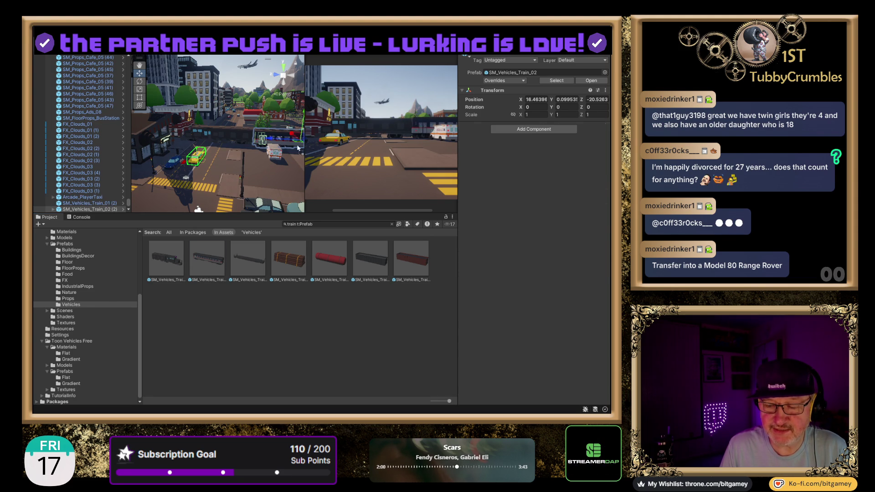
left_click(282, 68)
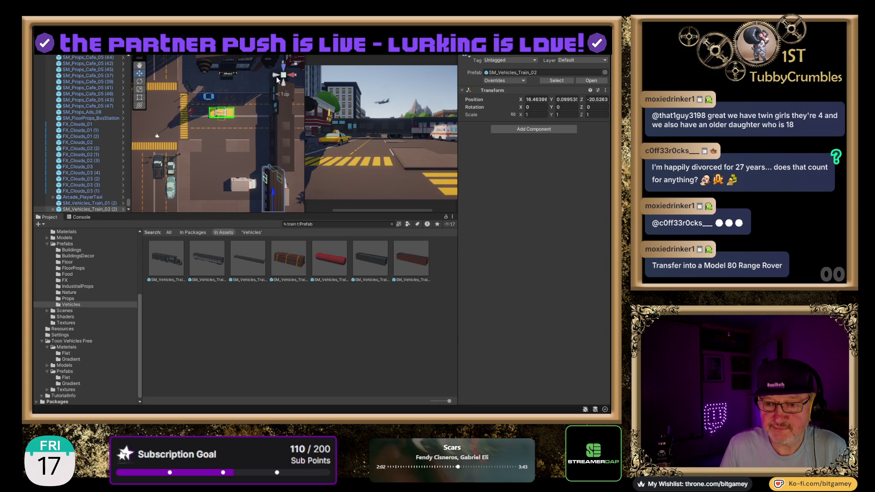
Step: Shift the carriage, then add two Ctrl+D copies placed further down the track
scroll(227, 183, "down", 3)
left_click_drag(245, 201, 253, 199)
scroll(260, 135, "down", 2)
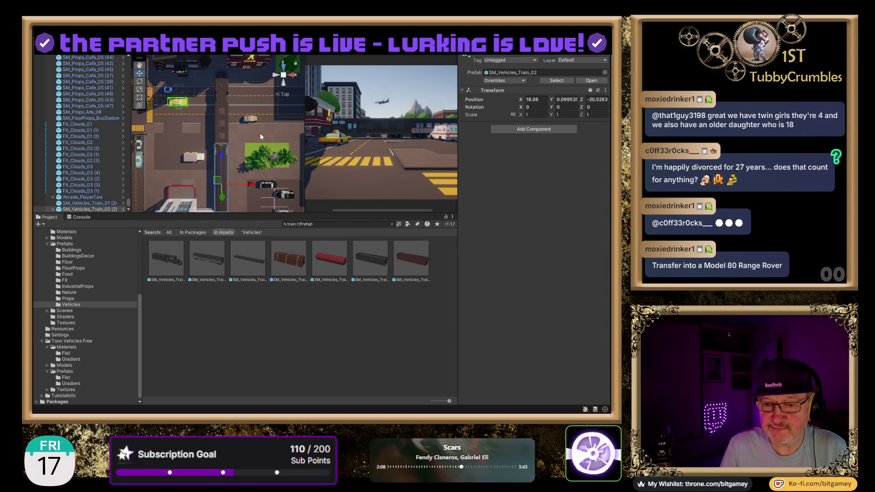
scroll(255, 131, "down", 2)
scroll(246, 193, "down", 3)
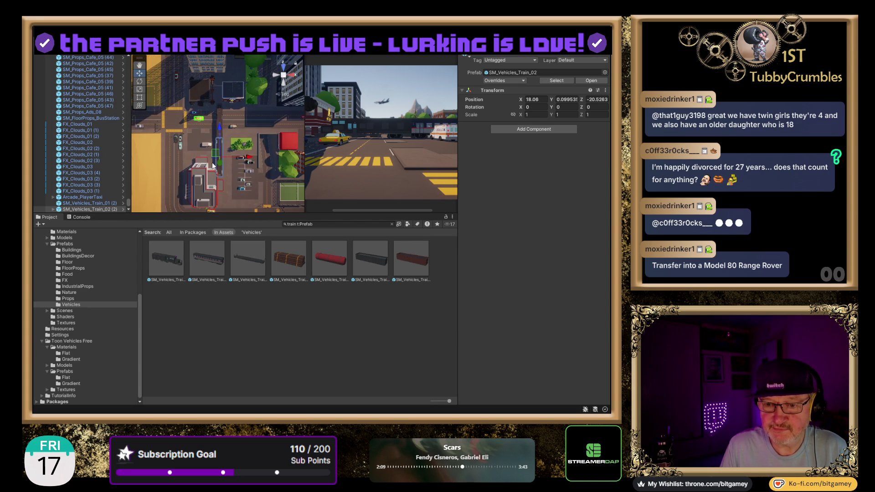
key("ctrl+d")
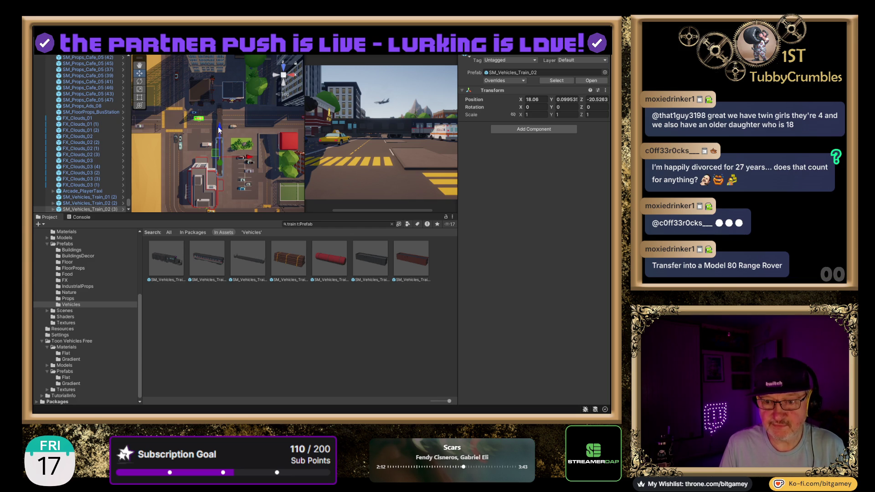
mouse_move(225, 160)
left_mouse_down()
mouse_move(226, 172)
mouse_move(223, 165)
left_mouse_up()
key("ctrl+d")
scroll(221, 150, "down", 5)
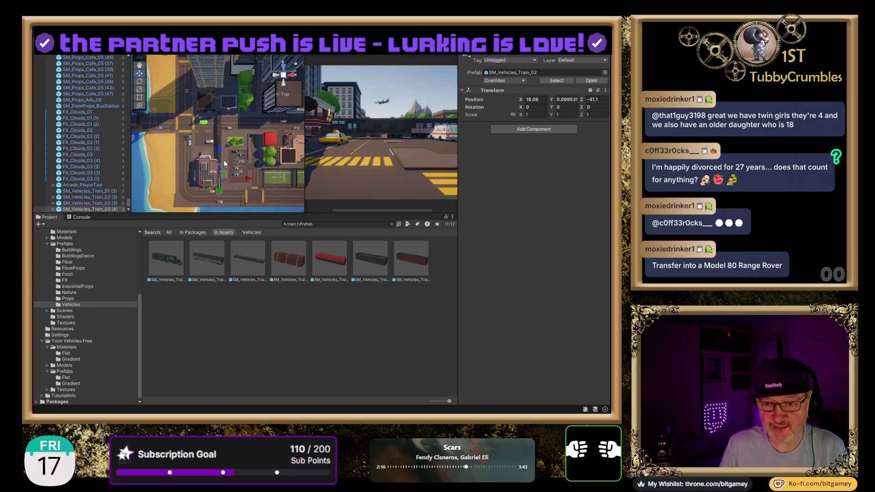
left_click_drag(220, 137, 223, 167)
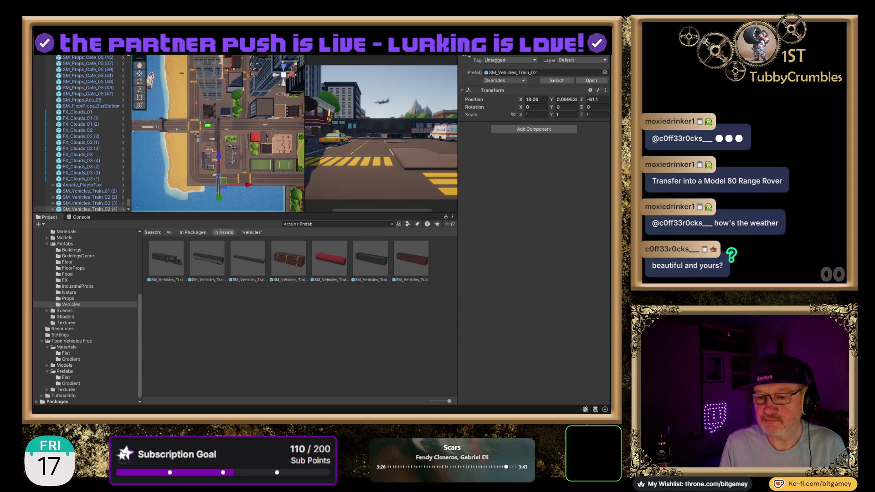
Step: Pan the top-down map, switch to a perspective view and frame the selected train
scroll(218, 134, "down", 2)
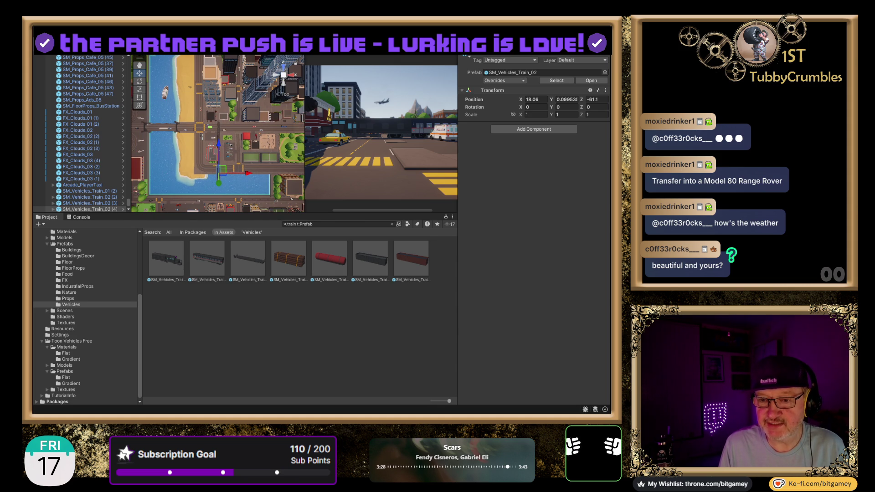
left_click_drag(261, 119, 290, 117)
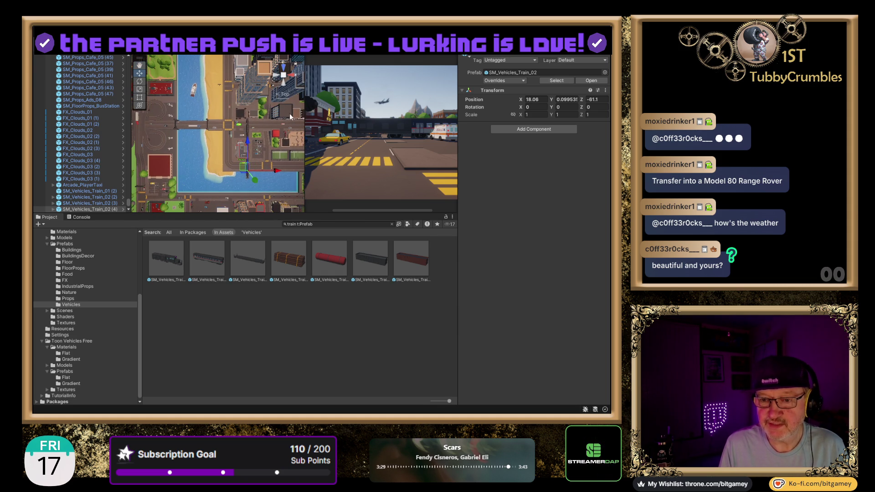
left_click(283, 84)
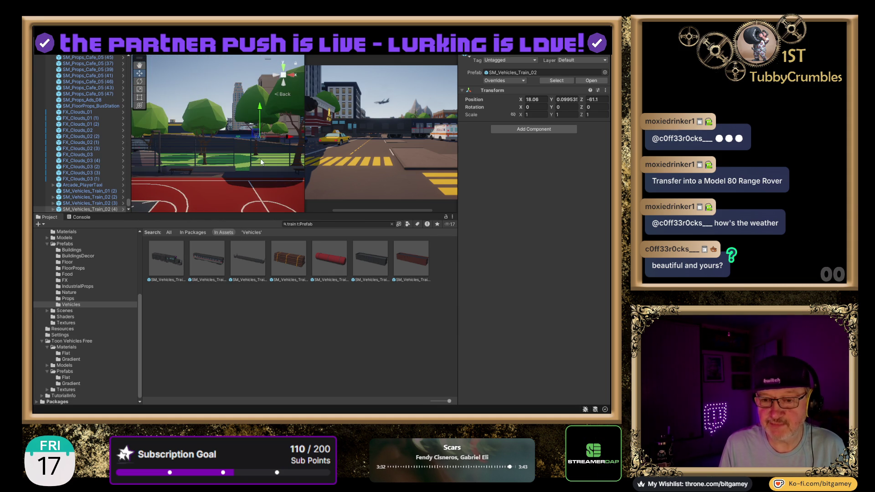
key("f")
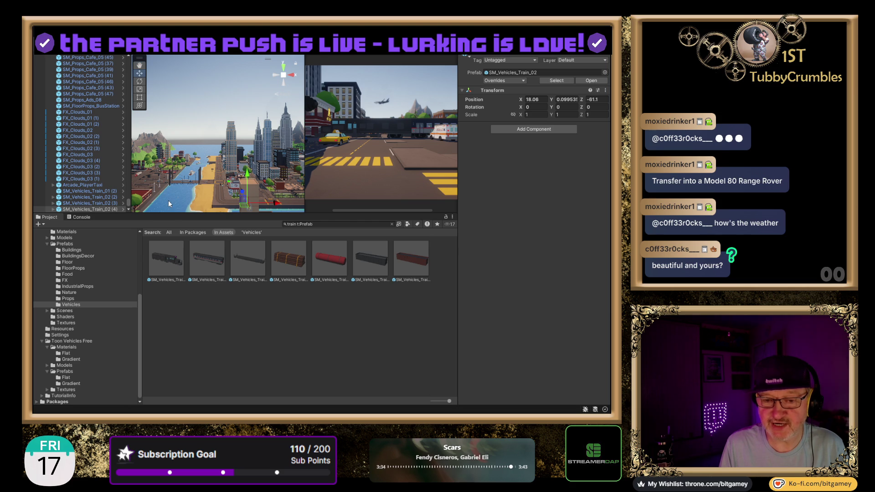
Step: Select all four train objects and orbit the camera to see them among the city
left_click(88, 190, "shift")
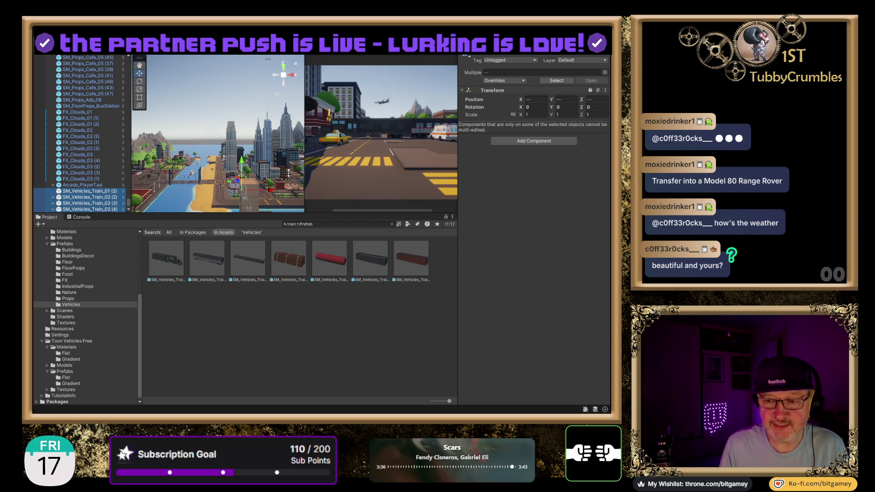
left_click_drag(276, 164, 266, 180)
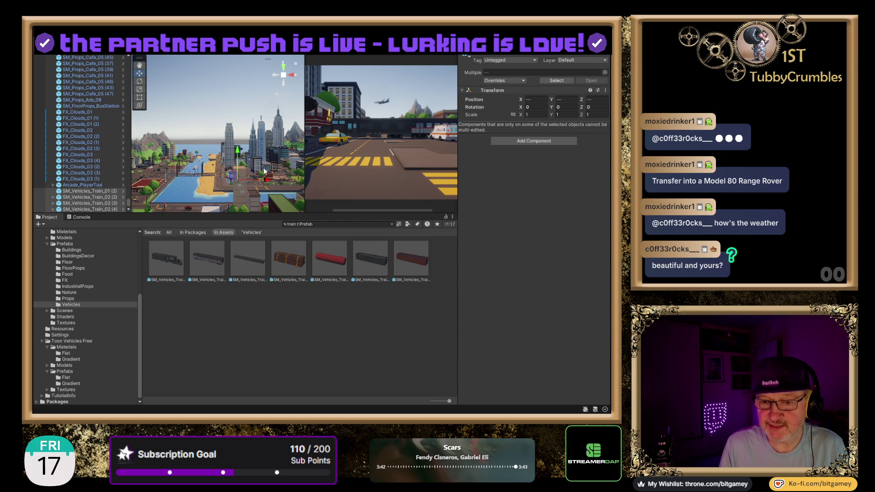
left_click_drag(257, 166, 205, 156)
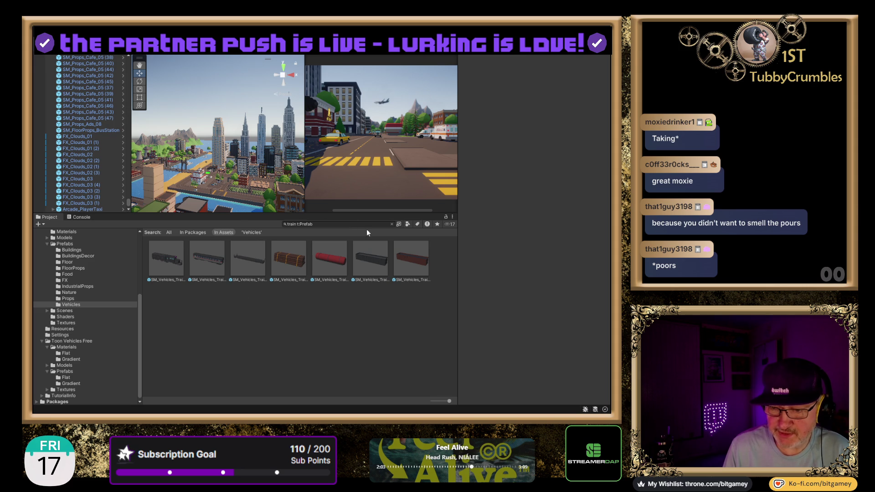
Step: Clear the train search, then preview the black and green motorbikes and the yacht
left_click(391, 224)
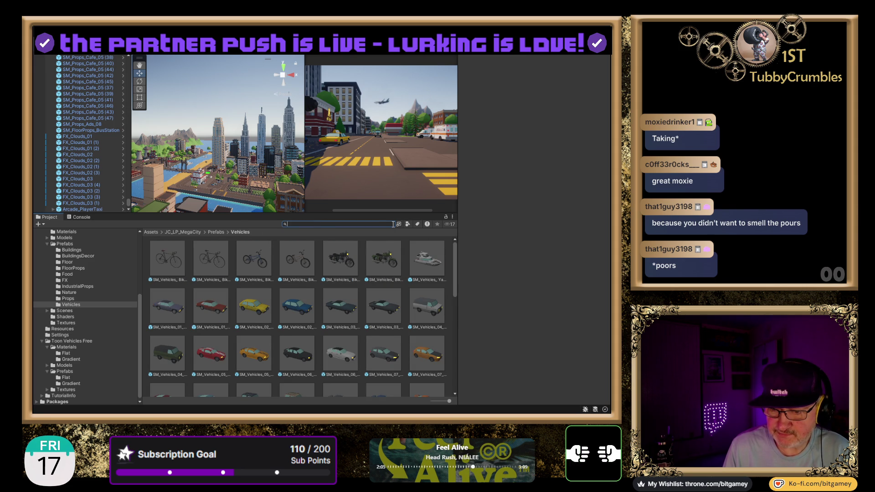
left_click(346, 270)
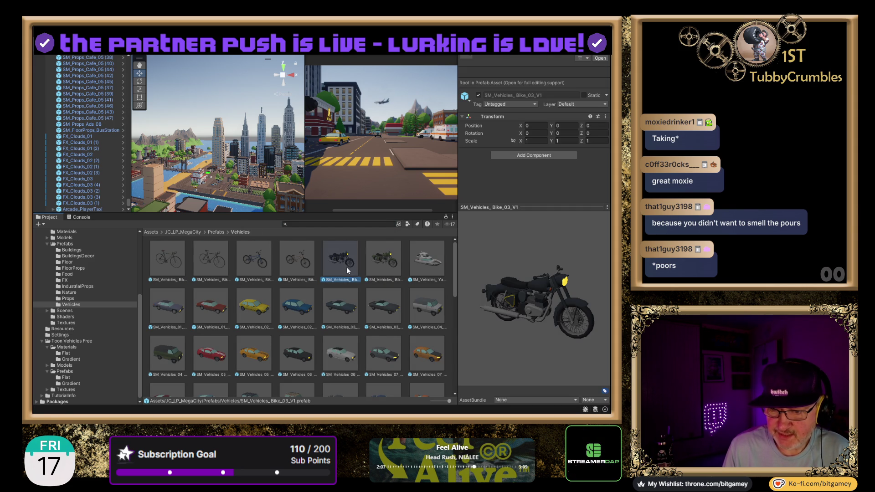
mouse_move(570, 326)
left_mouse_down()
mouse_move(507, 335)
mouse_move(453, 326)
mouse_move(493, 305)
mouse_move(576, 318)
left_mouse_up()
left_click(390, 263)
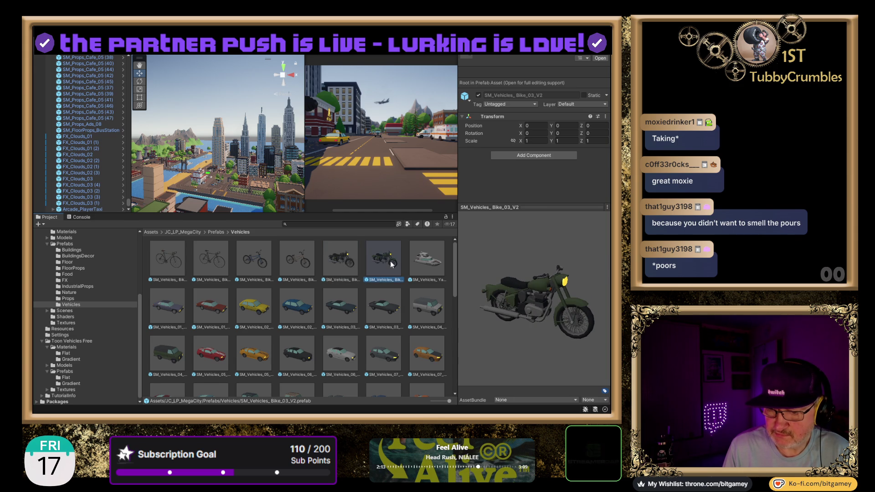
left_click(431, 259)
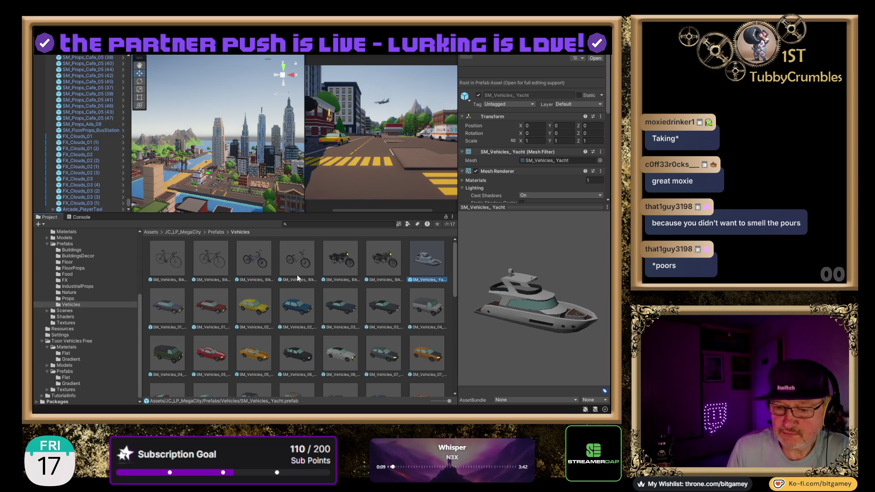
Step: Compare Bus_V1, green Bus_V2 and Cargo_ship_01, settle on the blue bus, then switch to the browser
scroll(308, 299, "down", 4)
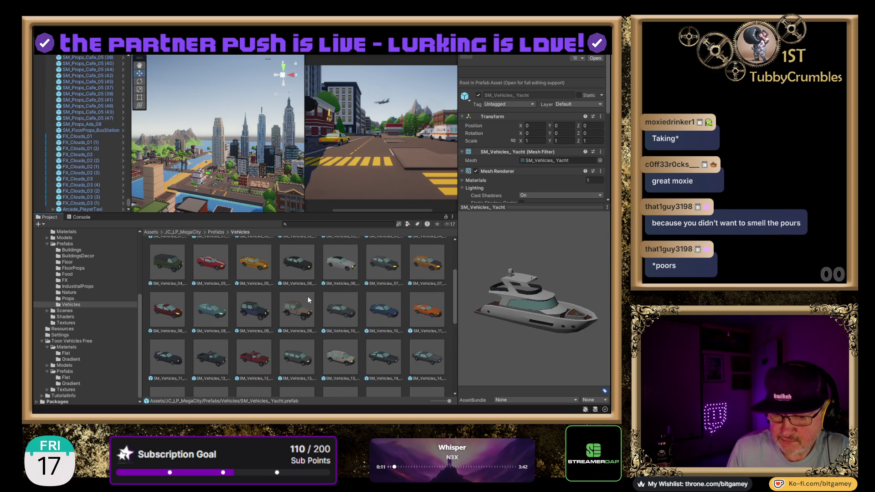
scroll(308, 298, "down", 2)
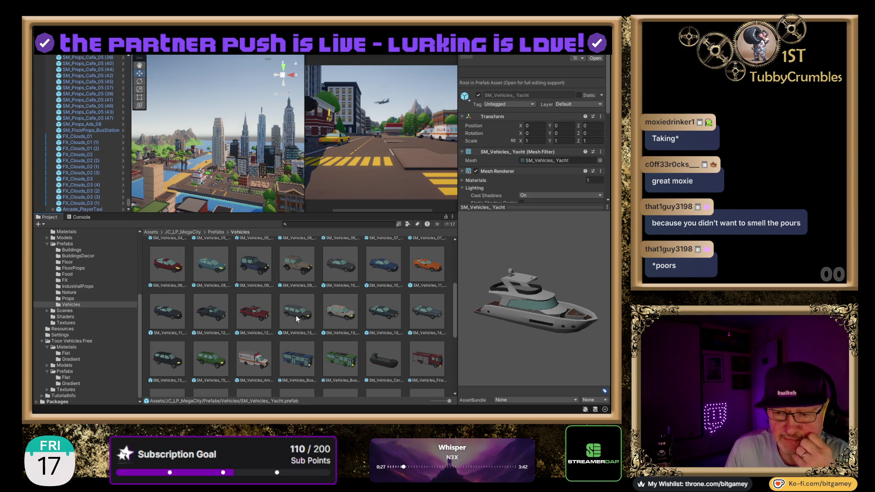
left_click(298, 354)
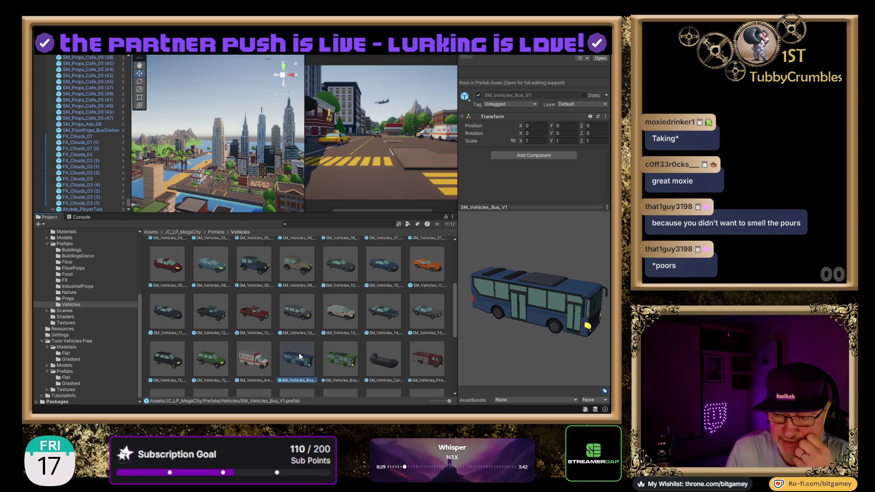
left_click(344, 361)
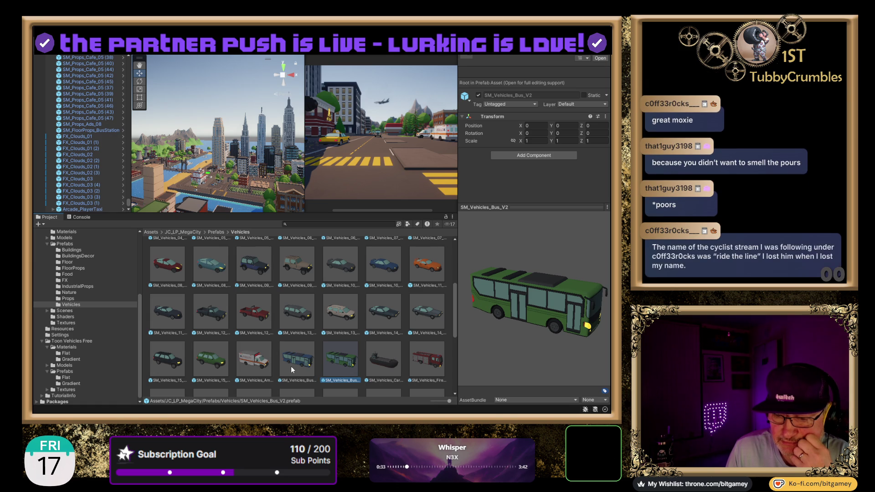
left_click(382, 362)
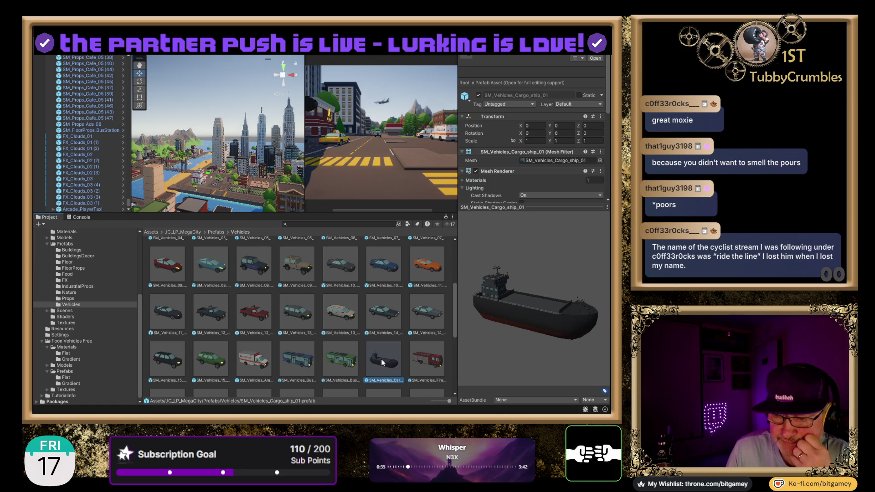
left_click(306, 363)
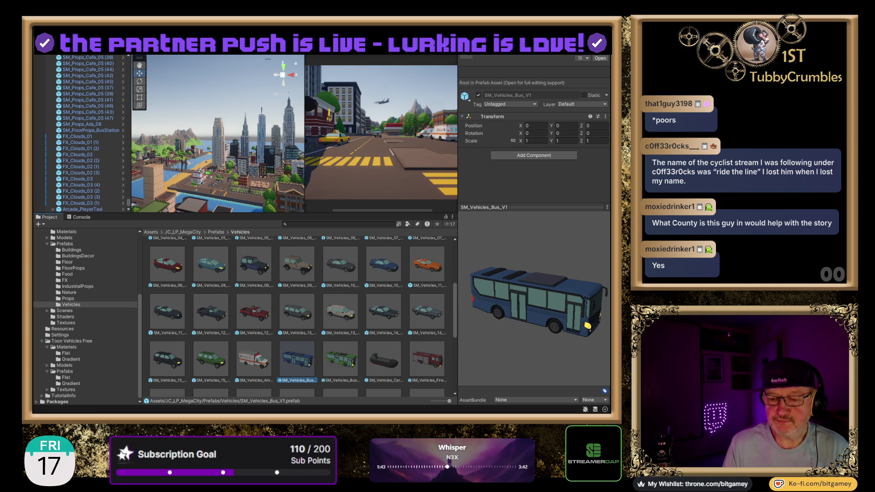
key("alt+Tab")
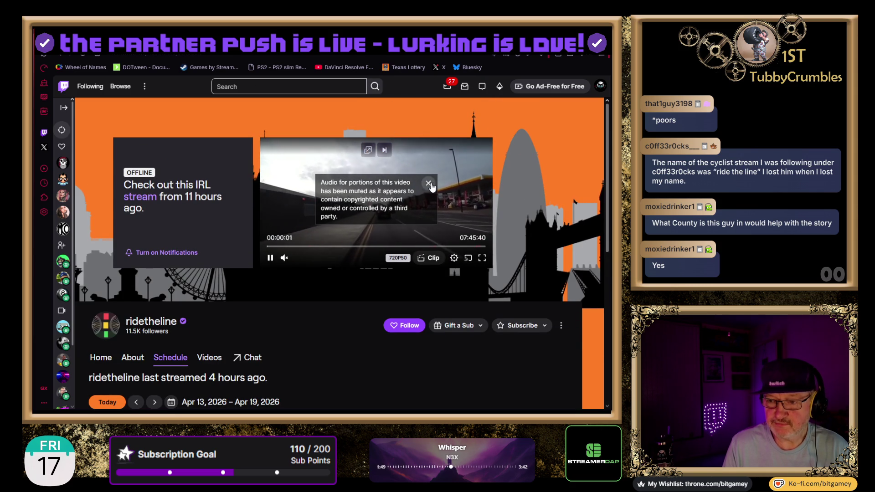
Step: Dismiss the muted-audio notice and look over the ridetheline channel's About information
left_click(429, 183)
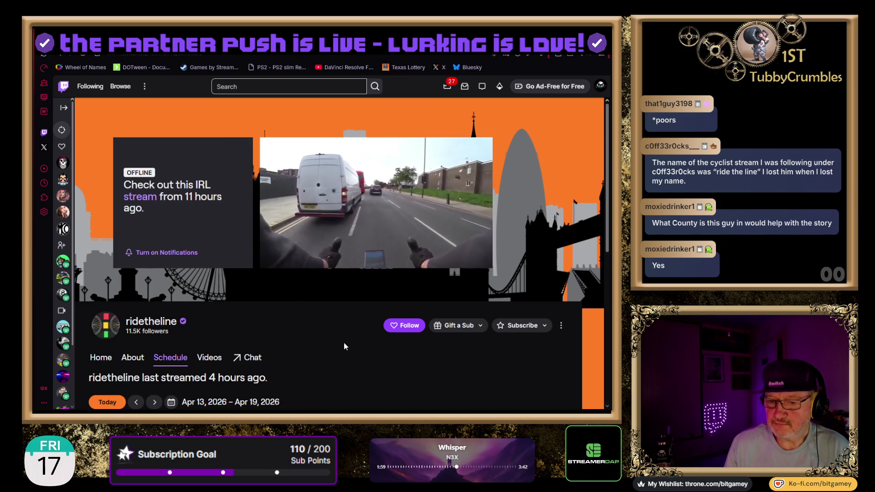
scroll(343, 343, "down", 1)
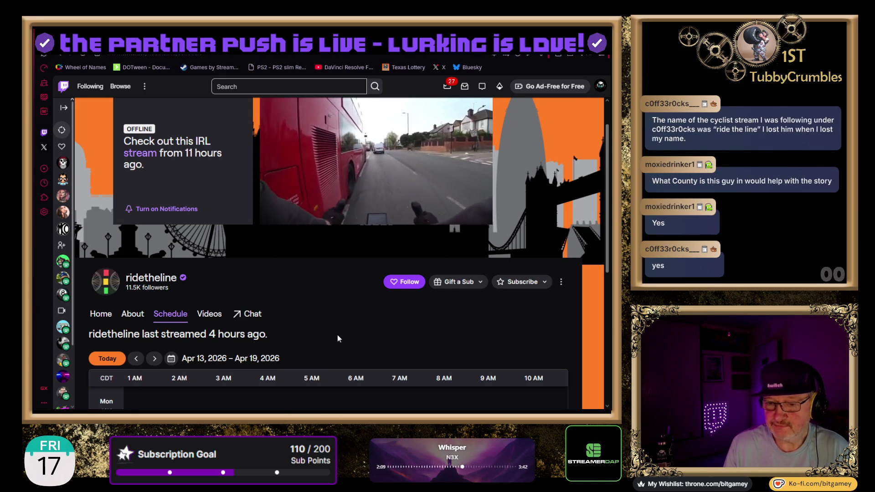
scroll(337, 337, "down", 1)
scroll(338, 334, "down", 3)
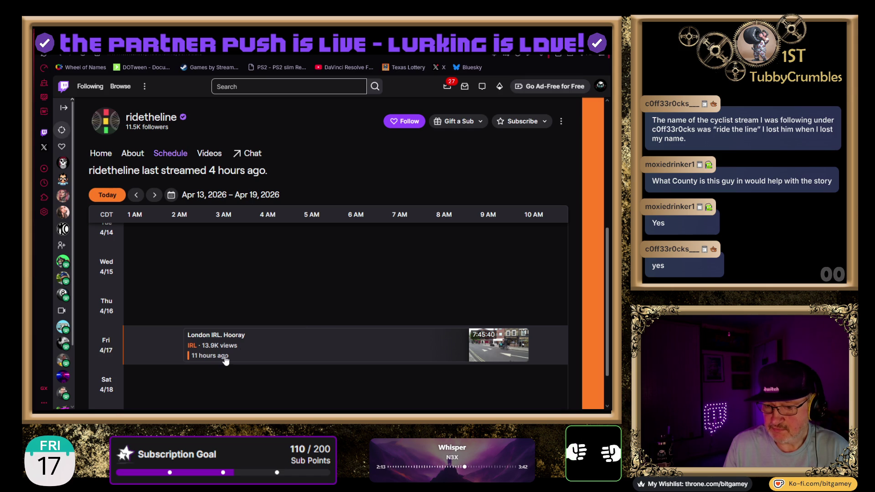
scroll(255, 339, "down", 1)
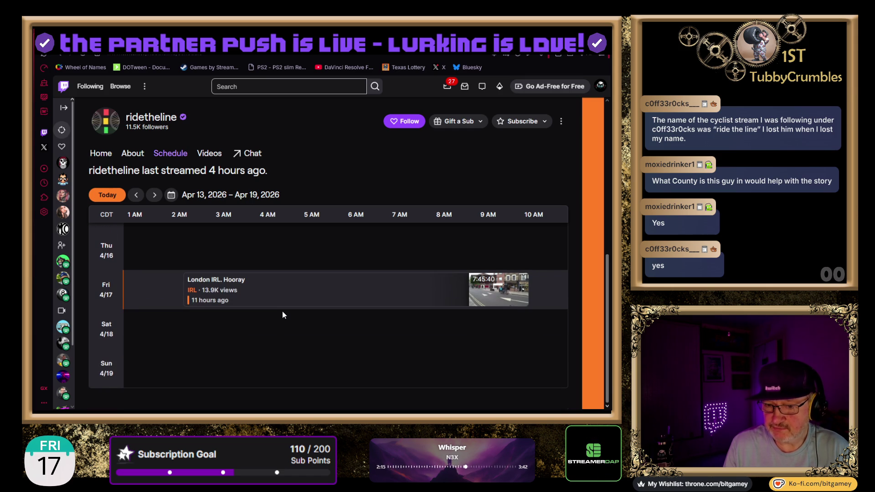
scroll(283, 314, "up", 4)
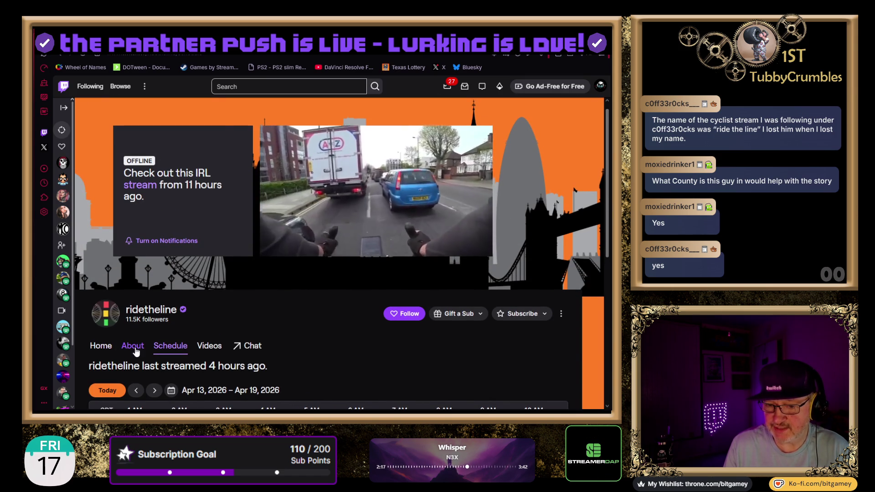
left_click(133, 347)
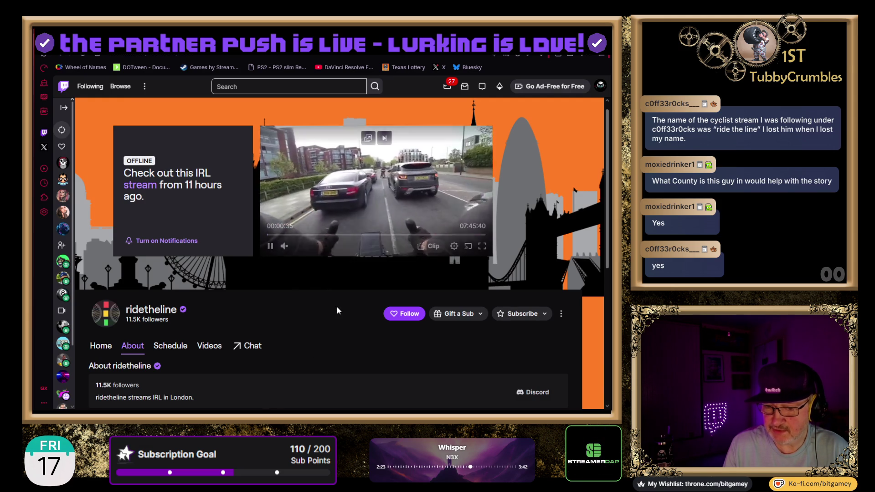
scroll(337, 310, "down", 2)
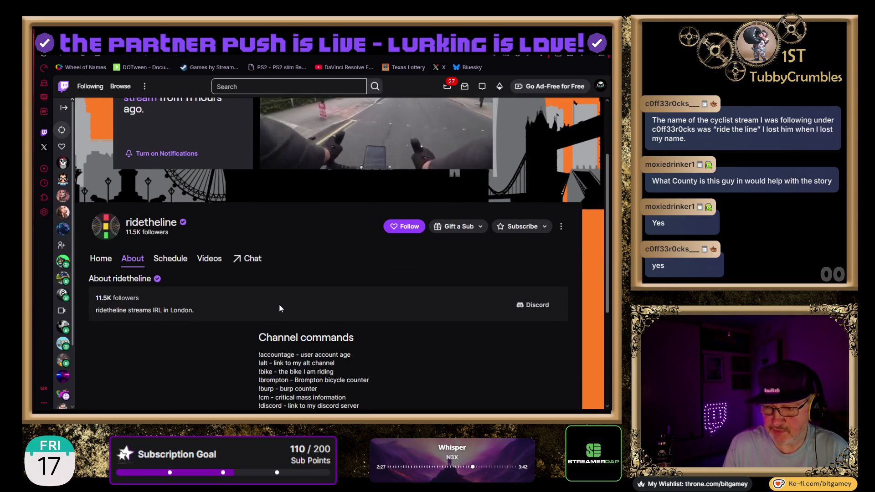
scroll(280, 309, "down", 2)
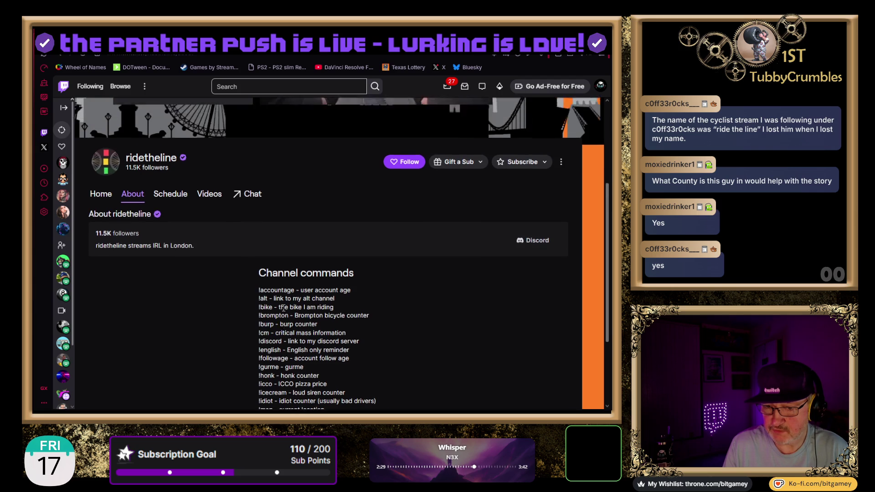
scroll(283, 308, "up", 4)
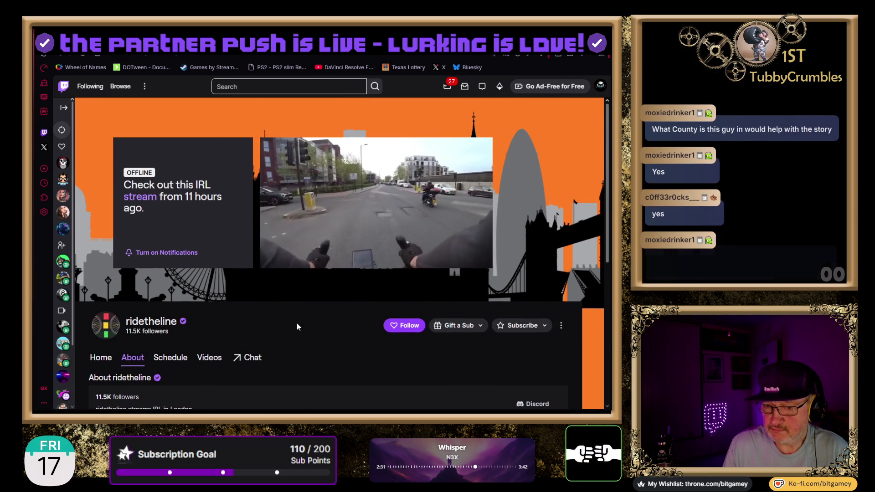
Step: Follow ridetheline with Go Live Only notifications, then switch to the Unity vehicle physics video
left_click(407, 325)
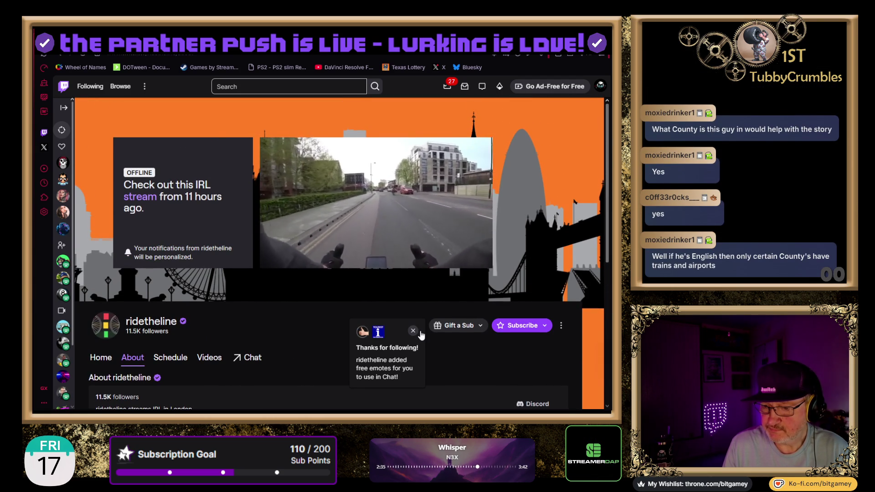
left_click(413, 330)
left_click(415, 326)
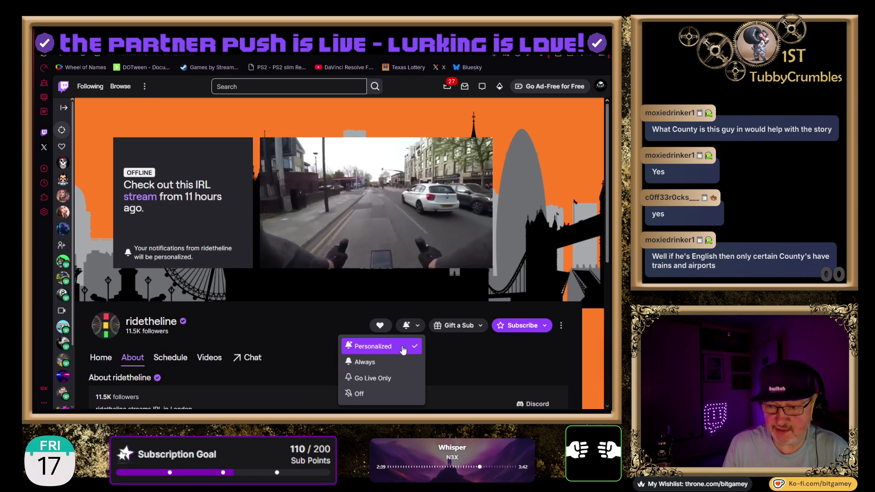
left_click(367, 378)
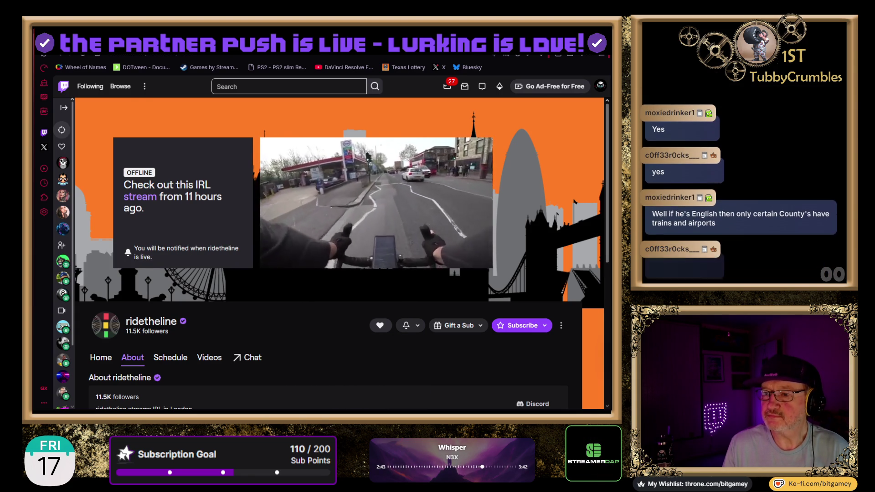
key("ctrl+Tab")
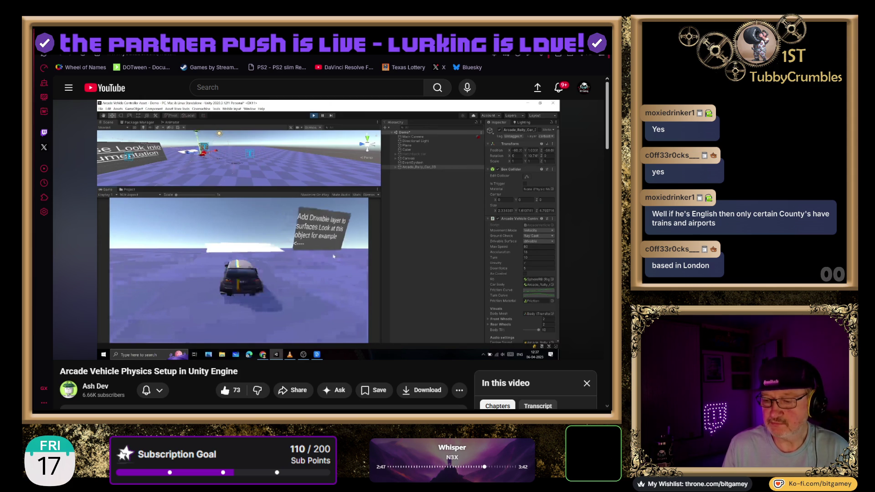
Step: Switch from the browser back to the Unity editor's Vehicles prefab folder
key("alt+Tab")
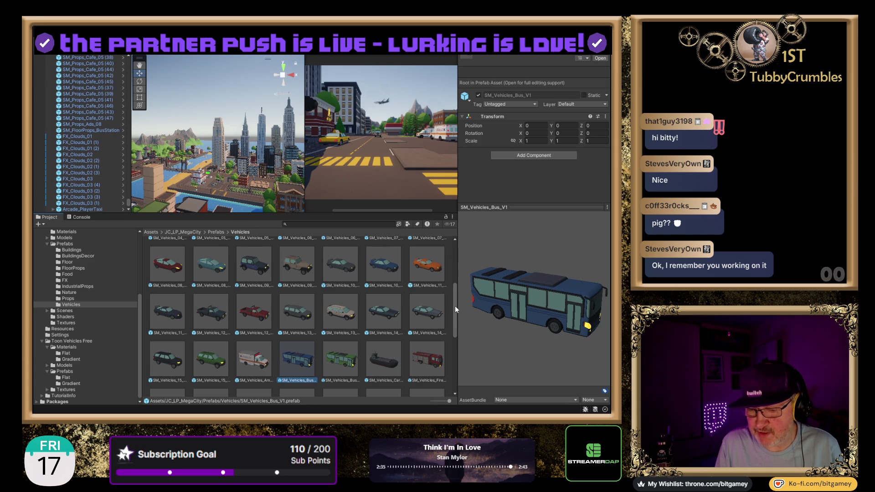
Step: Preview Truck_01_V1, Truck_01_V2 and TrainPart_04, turning the train car upright
scroll(427, 300, "down", 2)
scroll(427, 300, "down", 3)
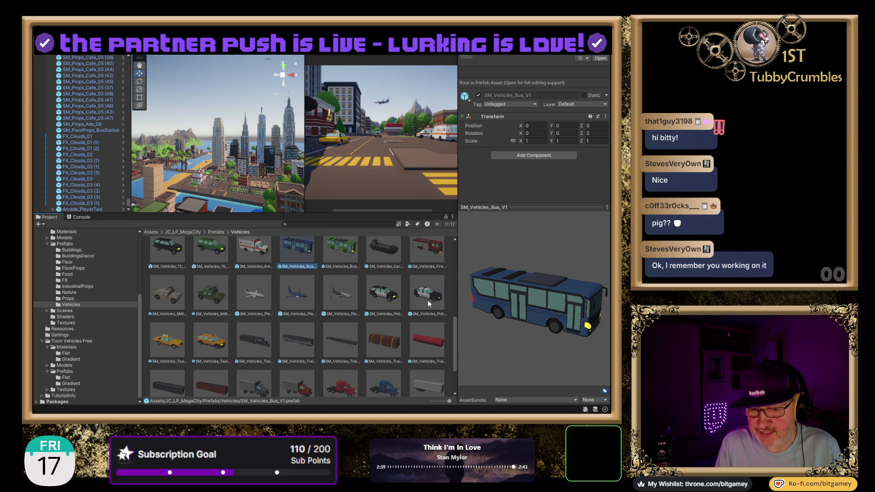
scroll(427, 300, "down", 1)
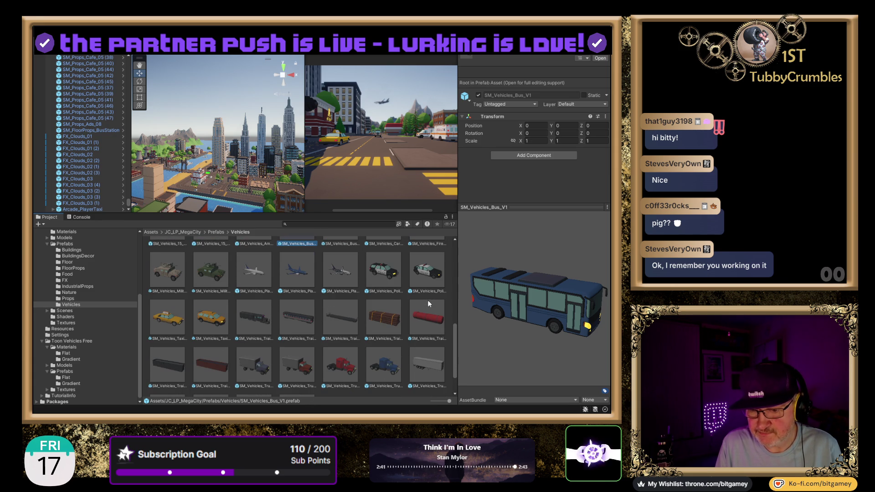
left_click(260, 373)
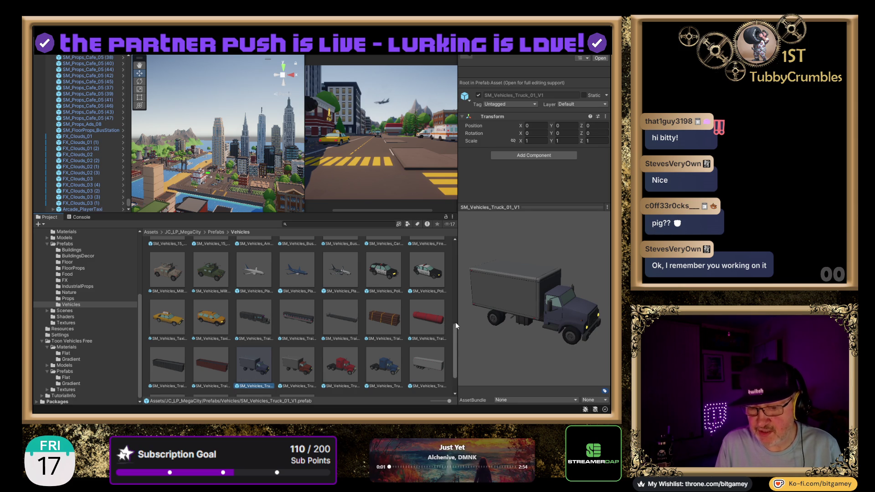
left_click(296, 368)
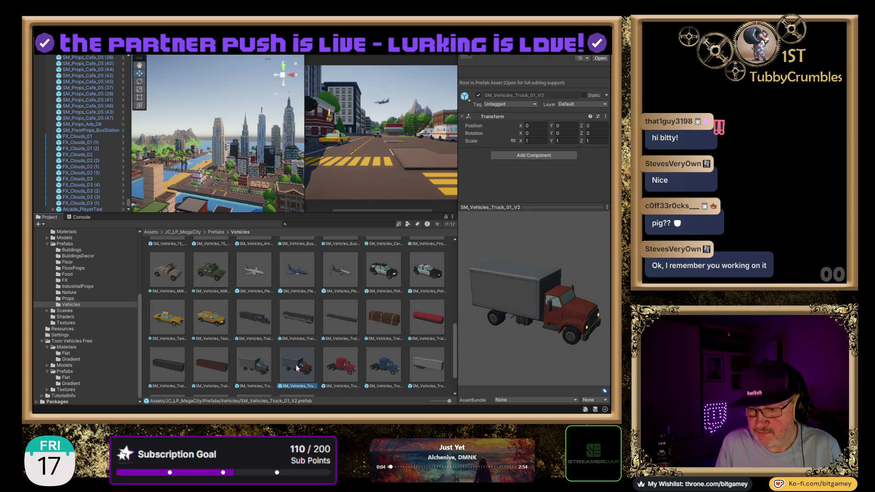
left_click(259, 376)
left_click(220, 368)
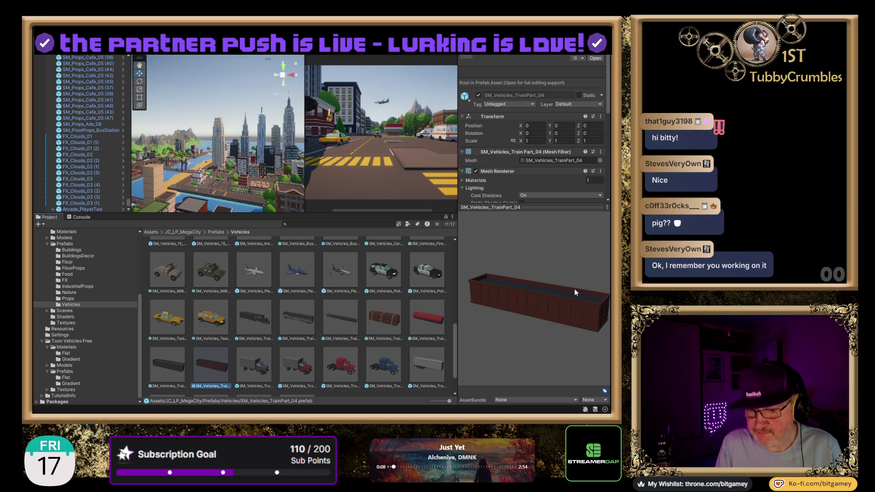
mouse_move(567, 292)
left_mouse_down()
mouse_move(515, 275)
mouse_move(496, 216)
mouse_move(517, 189)
mouse_move(554, 331)
mouse_move(541, 283)
mouse_move(527, 297)
mouse_move(433, 267)
mouse_move(467, 317)
left_mouse_up()
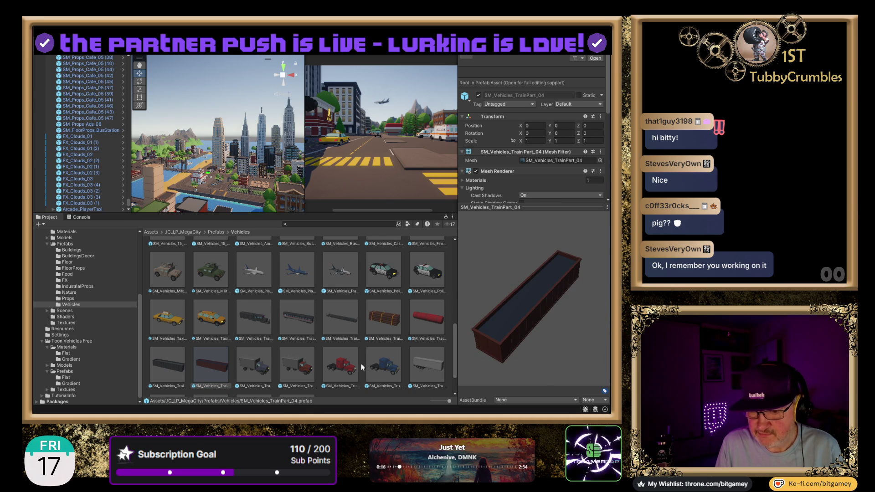
Step: Preview and rotate the red Truck_02_V1 and the Truck_03_V1 trailer prefabs
left_click(345, 362)
mouse_move(545, 297)
left_mouse_down()
mouse_move(458, 283)
mouse_move(461, 291)
mouse_move(580, 302)
left_mouse_up()
left_click(430, 357)
mouse_move(542, 318)
left_mouse_down()
mouse_move(554, 246)
mouse_move(547, 302)
mouse_move(562, 326)
left_mouse_up()
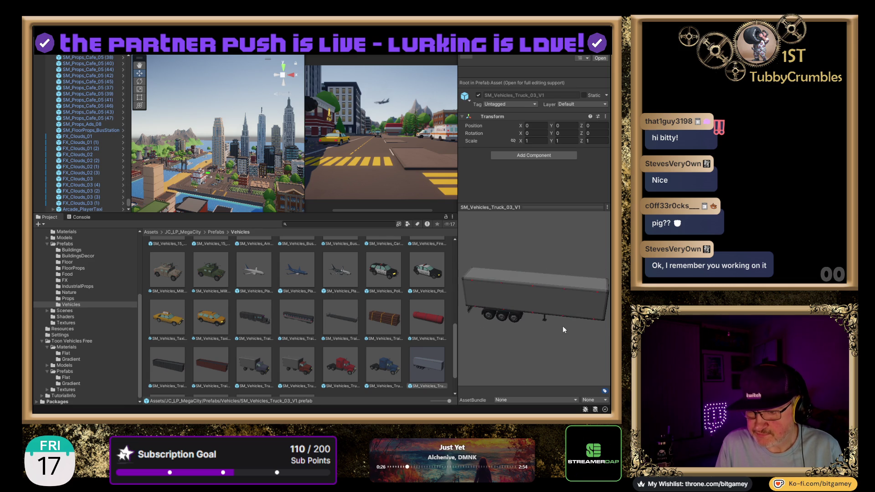
scroll(356, 374, "down", 3)
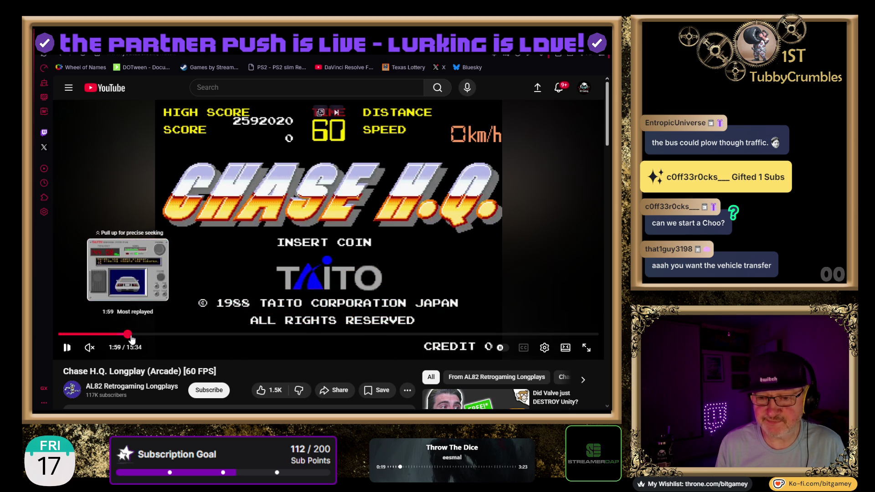
Step: Jump the Chase H.Q. longplay to 2:00 and pause on the Taito monitoring screen
left_click(132, 334)
left_click(140, 258)
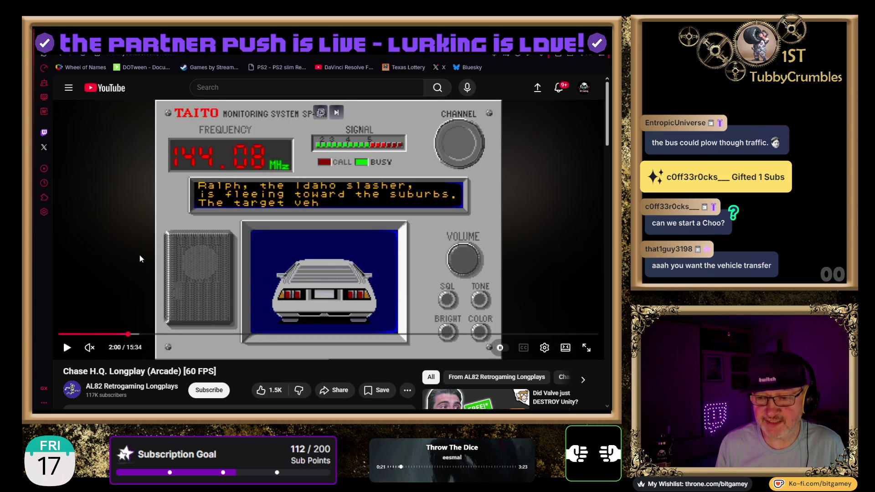